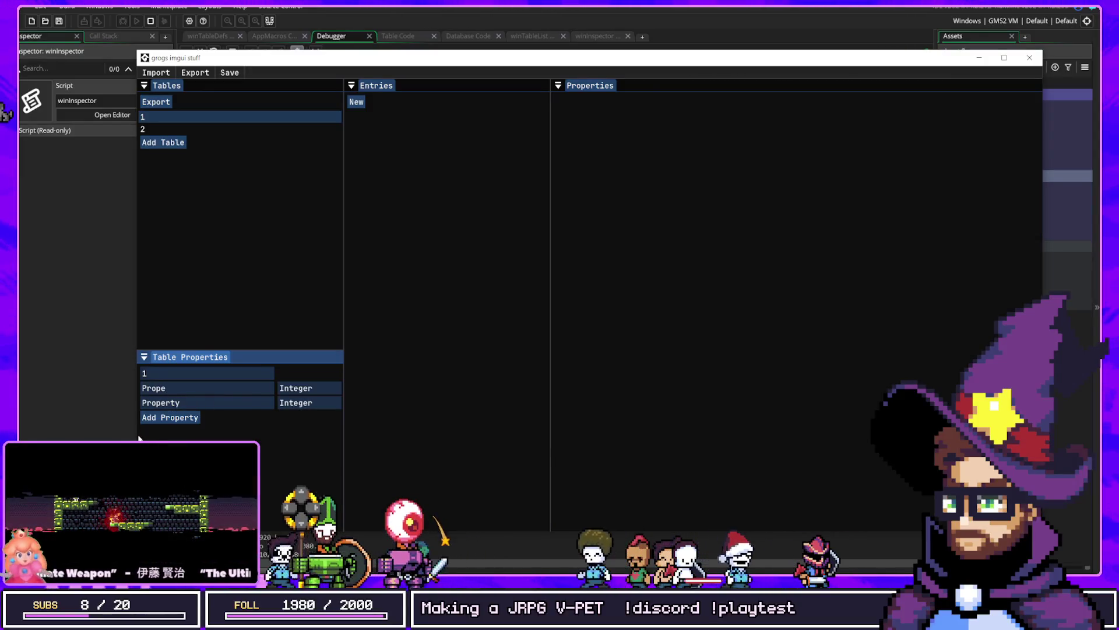
Widen the database editor window leftward and add a third Integer property to table 1.
{"action": "left_click_drag", "start_coordinate": [136, 439], "coordinate": [22, 439]}
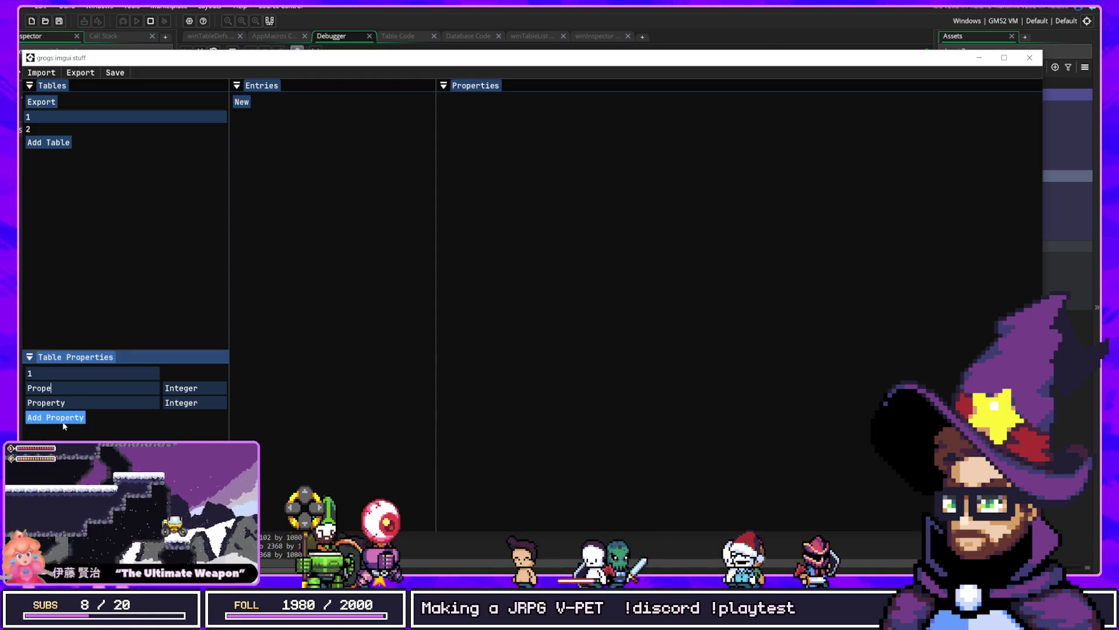
{"action": "left_click", "coordinate": [64, 418]}
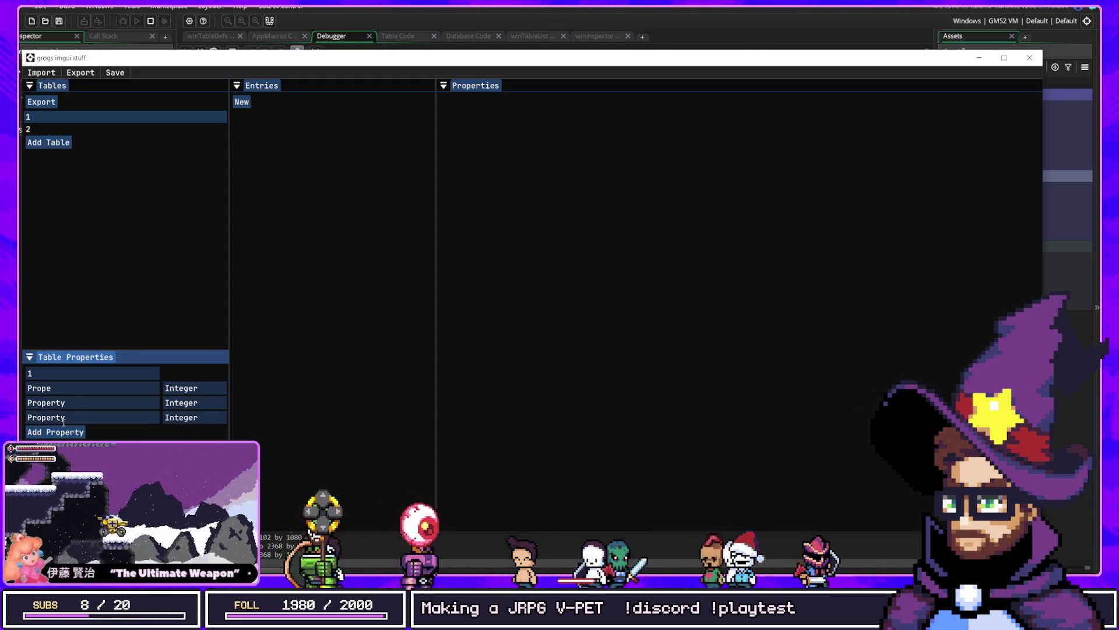
{"action": "left_click", "coordinate": [193, 417]}
{"action": "left_click", "coordinate": [197, 436]}
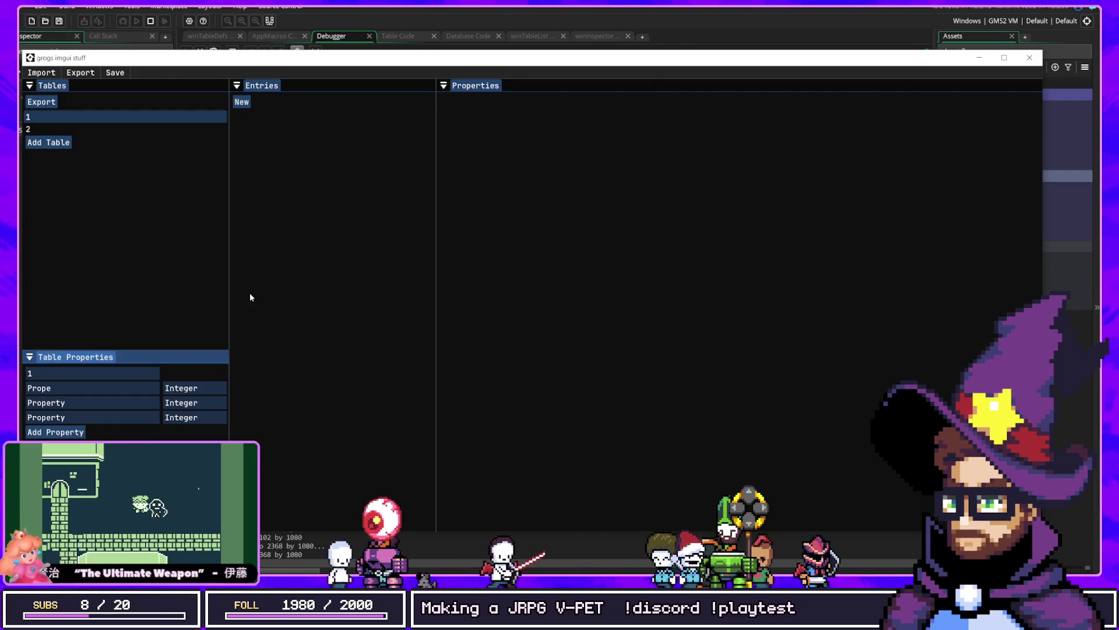
Switch between tables 1 and 2, edit the Prope name, and undock the Table Properties panel.
{"action": "left_click", "coordinate": [75, 120]}
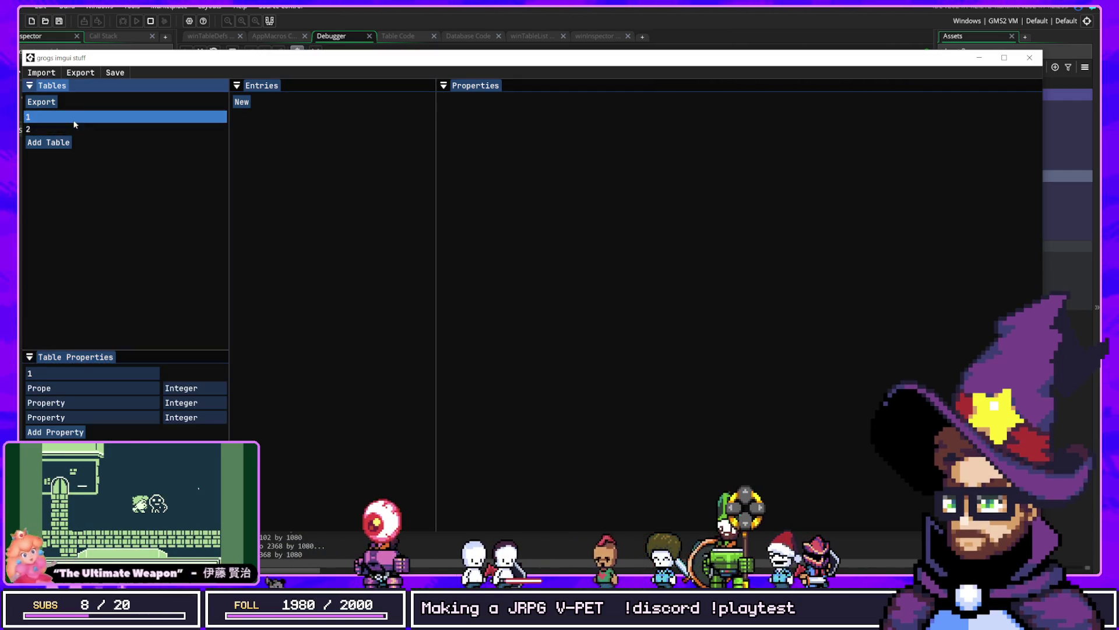
{"action": "left_click", "coordinate": [72, 132]}
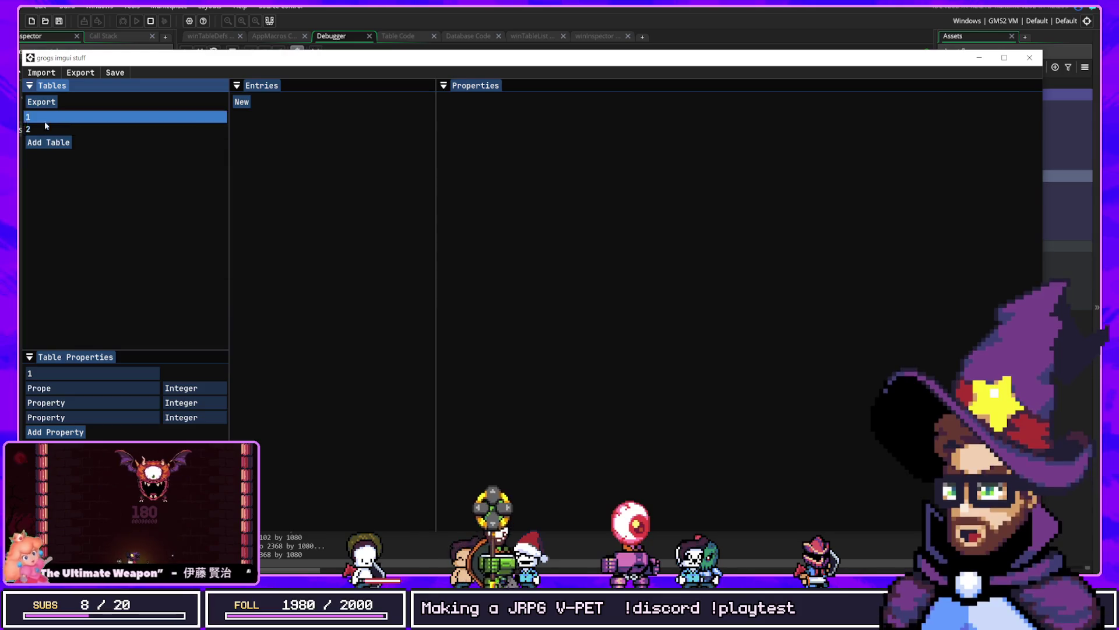
{"action": "left_click", "coordinate": [29, 388]}
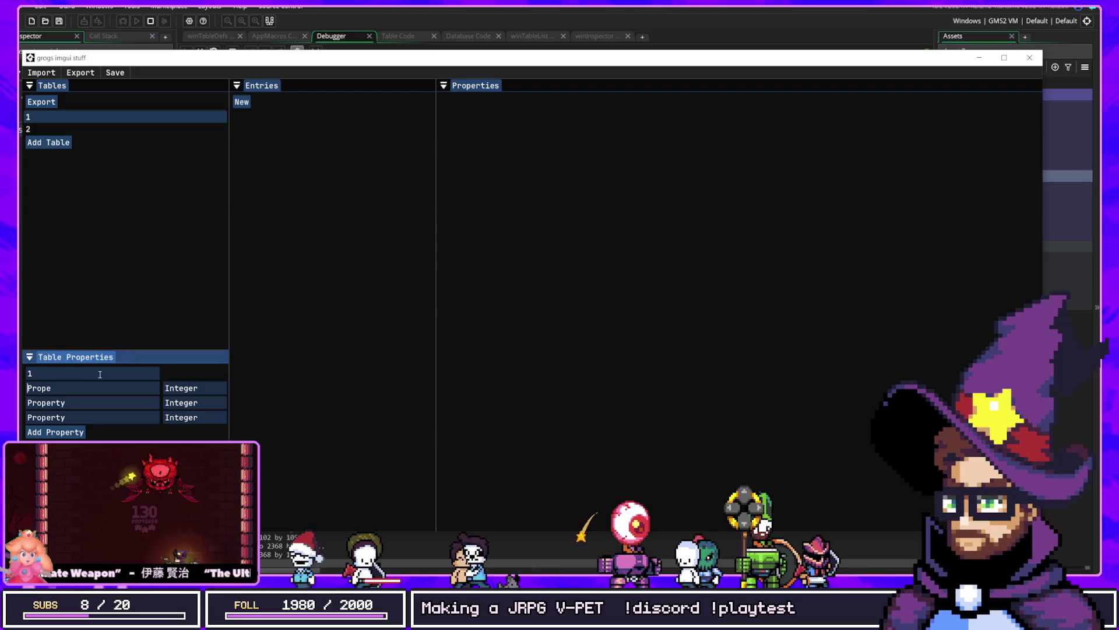
{"action": "mouse_move", "coordinate": [125, 356]}
{"action": "left_mouse_down"}
{"action": "mouse_move", "coordinate": [139, 284]}
{"action": "mouse_move", "coordinate": [215, 356]}
{"action": "mouse_move", "coordinate": [103, 359]}
{"action": "mouse_move", "coordinate": [52, 375]}
{"action": "mouse_move", "coordinate": [64, 369]}
{"action": "left_mouse_up"}
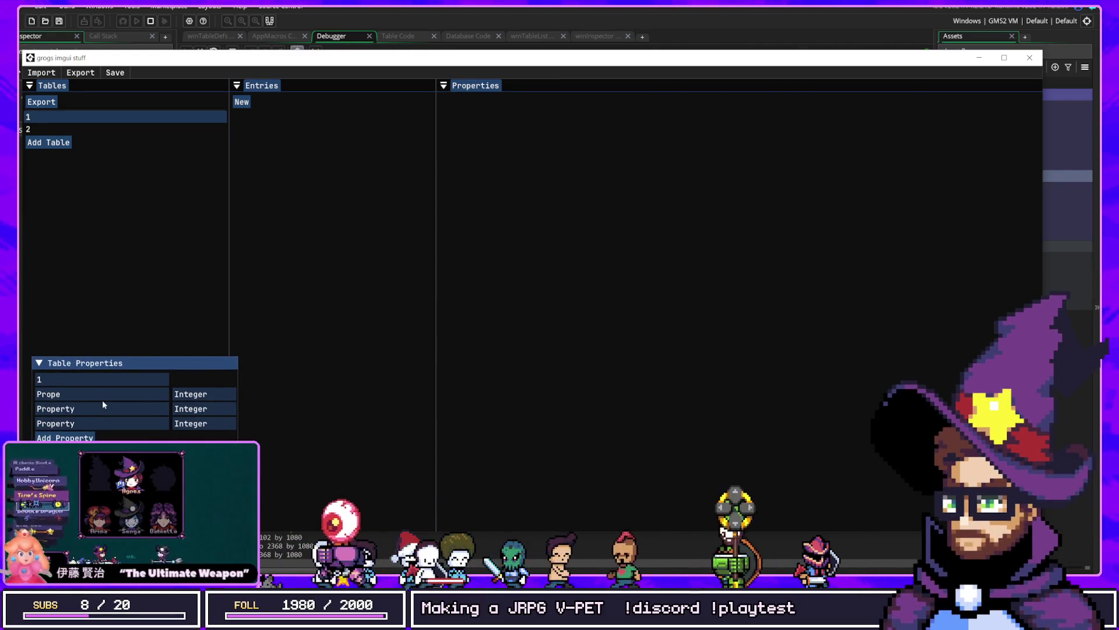
Review the Mana Up item in RPG Maker's database, leaving its damage type as None.
{"action": "left_click", "coordinate": [86, 408]}
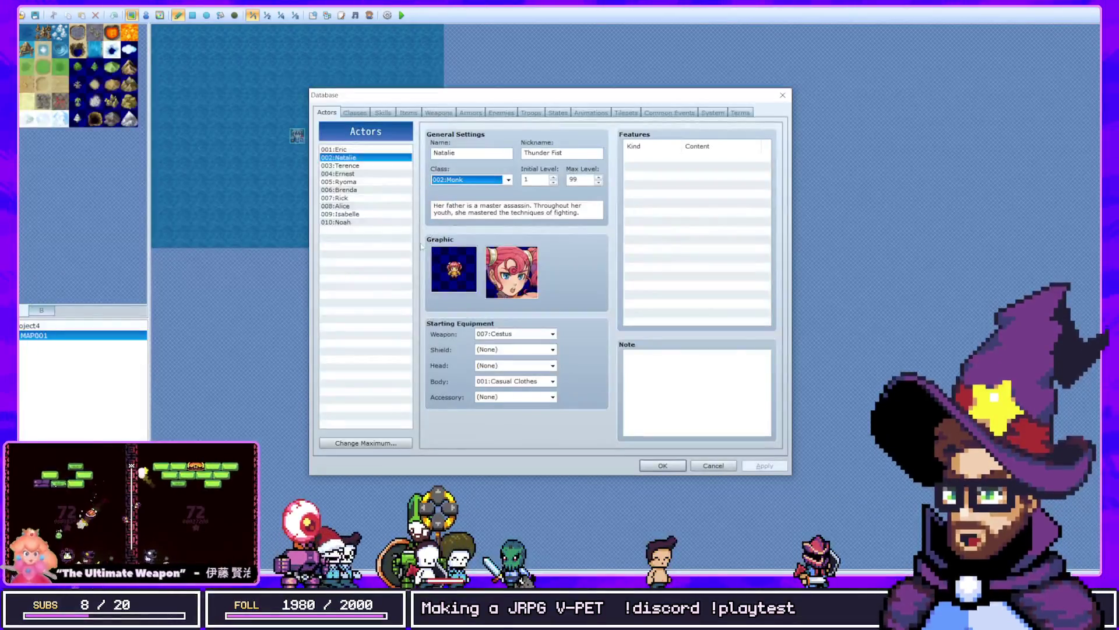
{"action": "left_click", "coordinate": [366, 113]}
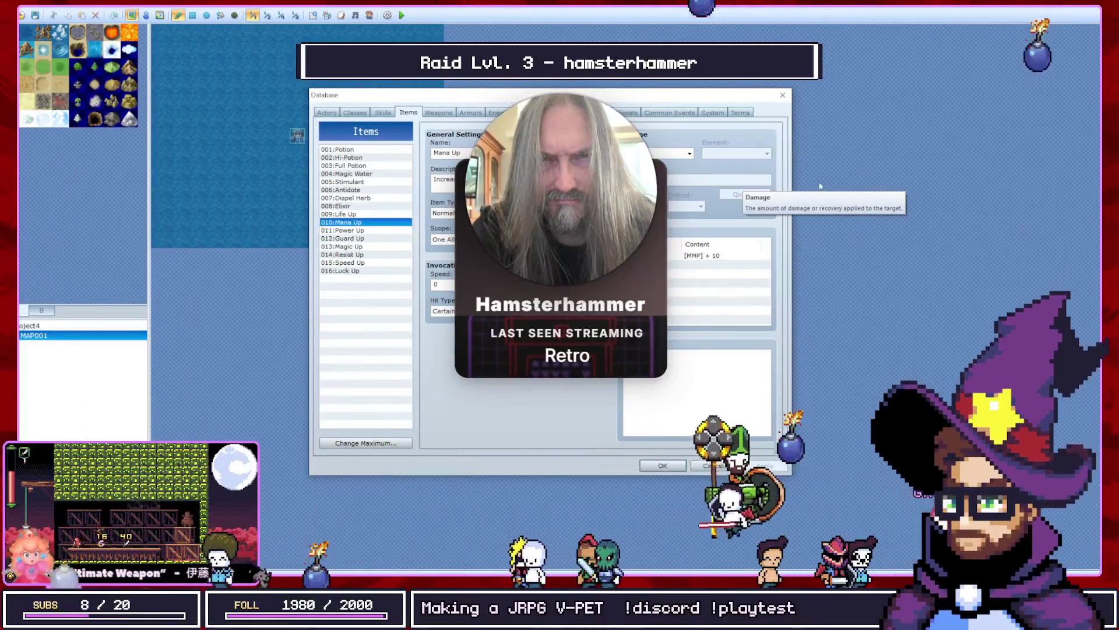
{"action": "left_click", "coordinate": [678, 153]}
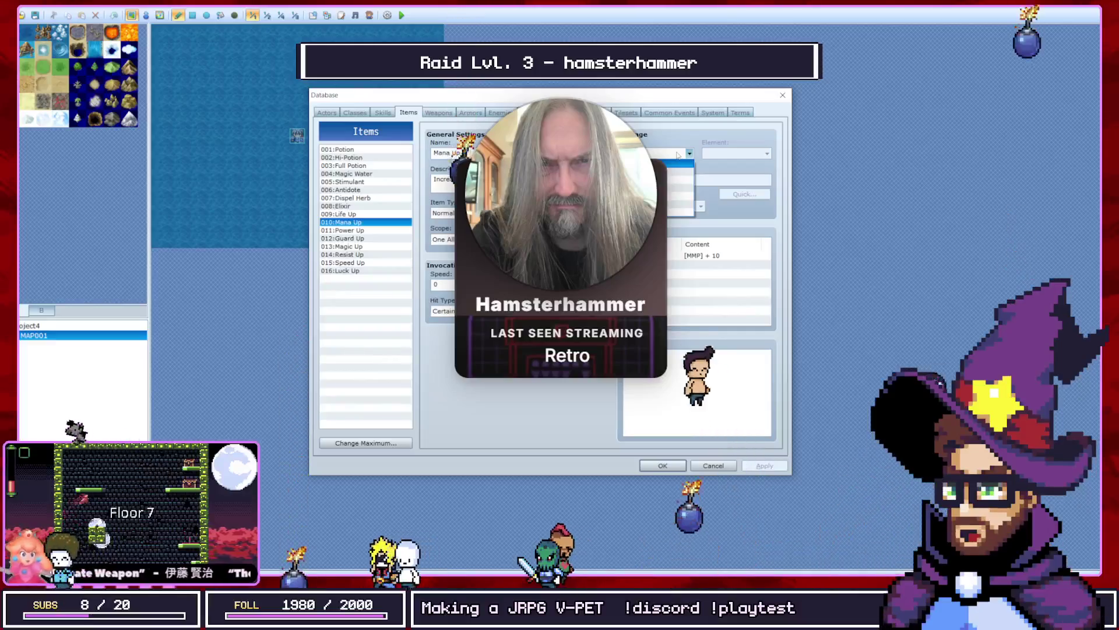
{"action": "left_click", "coordinate": [658, 156]}
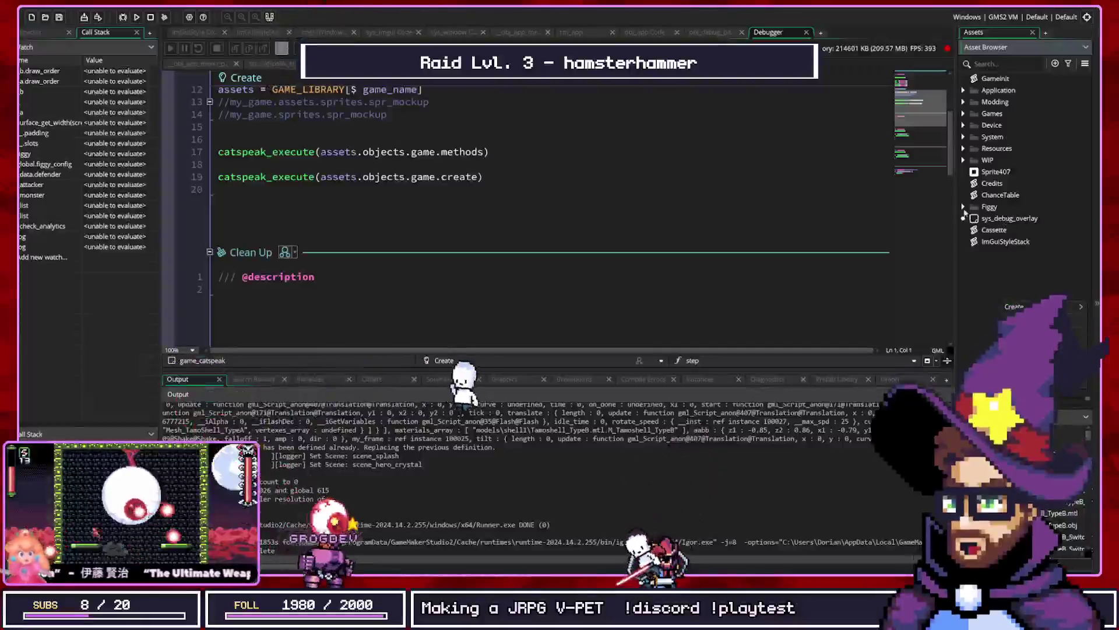
Open the FiggySetup script from Figgy > 02. Public in the Asset Browser.
{"action": "double_click", "coordinate": [965, 209]}
{"action": "double_click", "coordinate": [989, 231]}
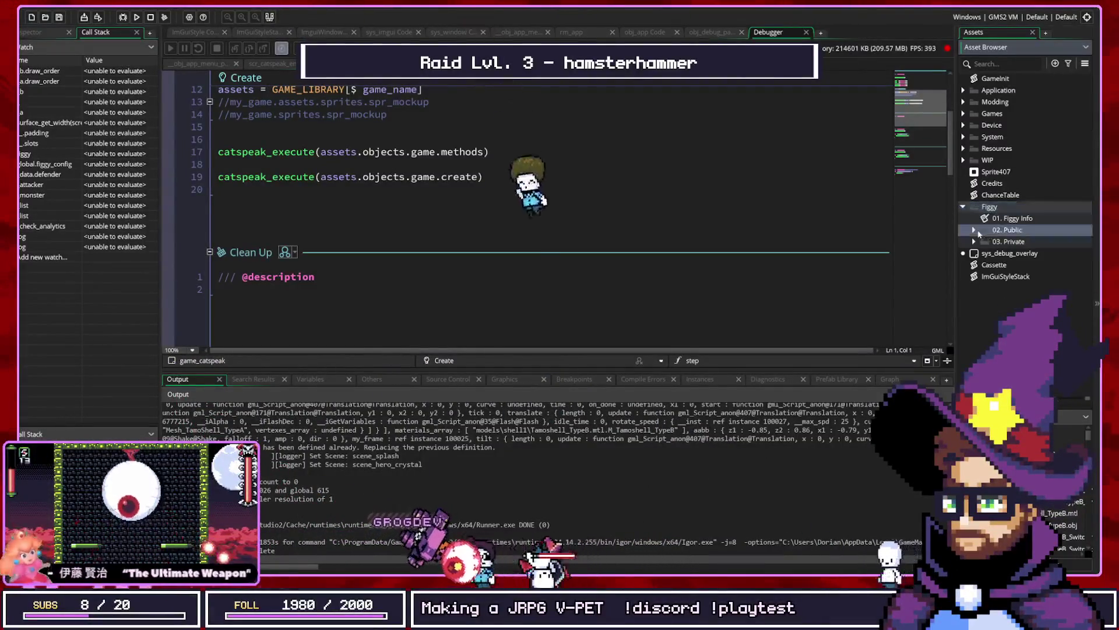
{"action": "double_click", "coordinate": [1019, 265]}
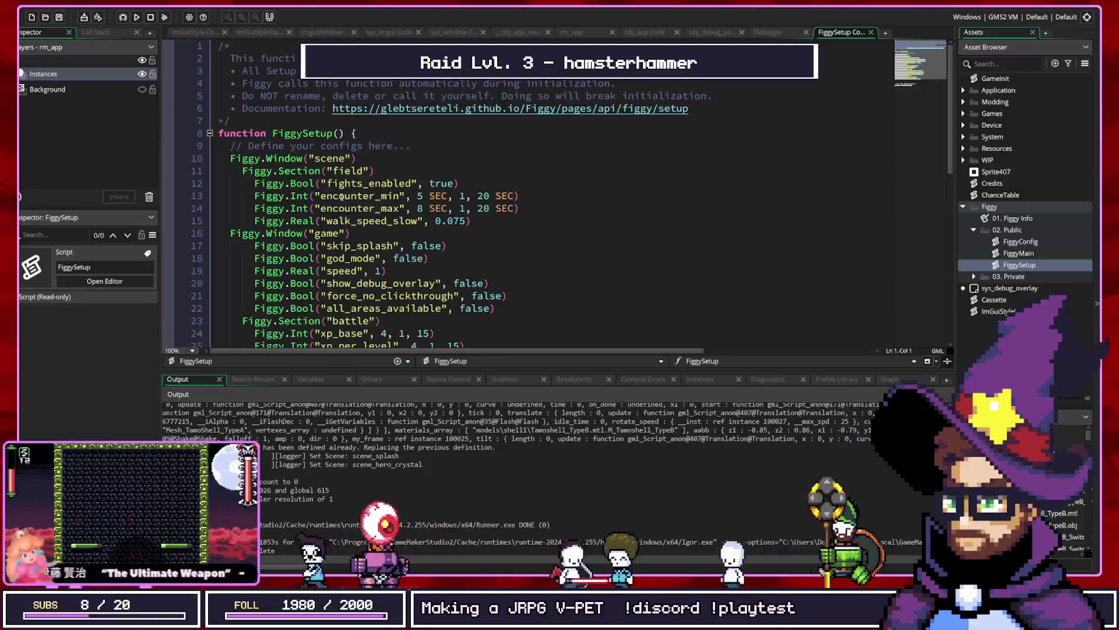
Add a Figgy.NoScope() call on a new line under Figgy.Window("scene").
{"action": "left_click", "coordinate": [231, 159]}
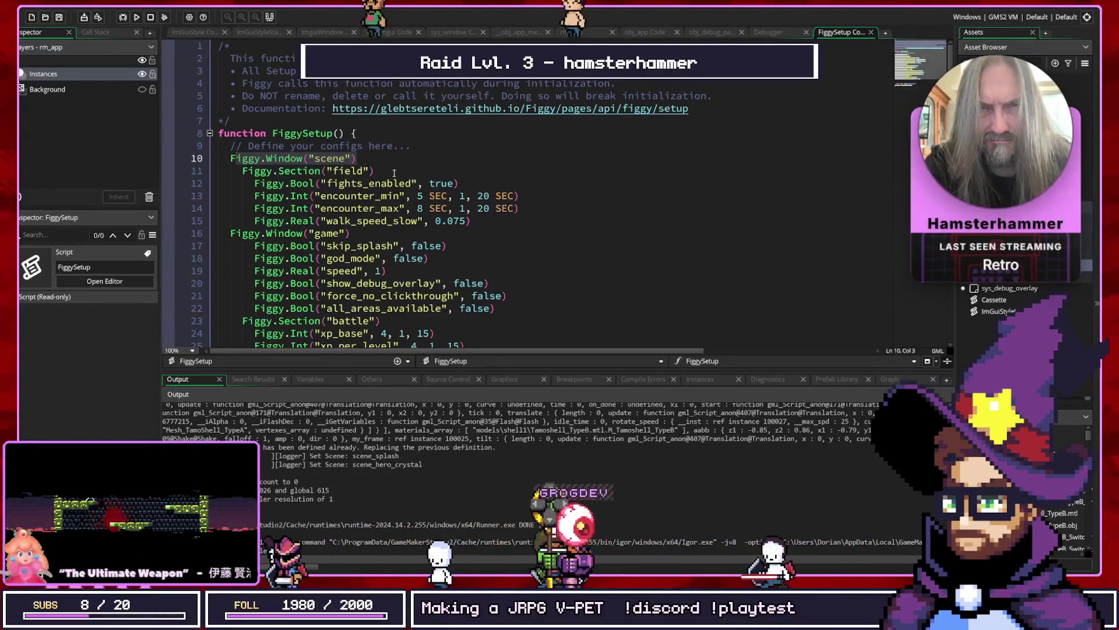
{"action": "left_click", "coordinate": [453, 140]}
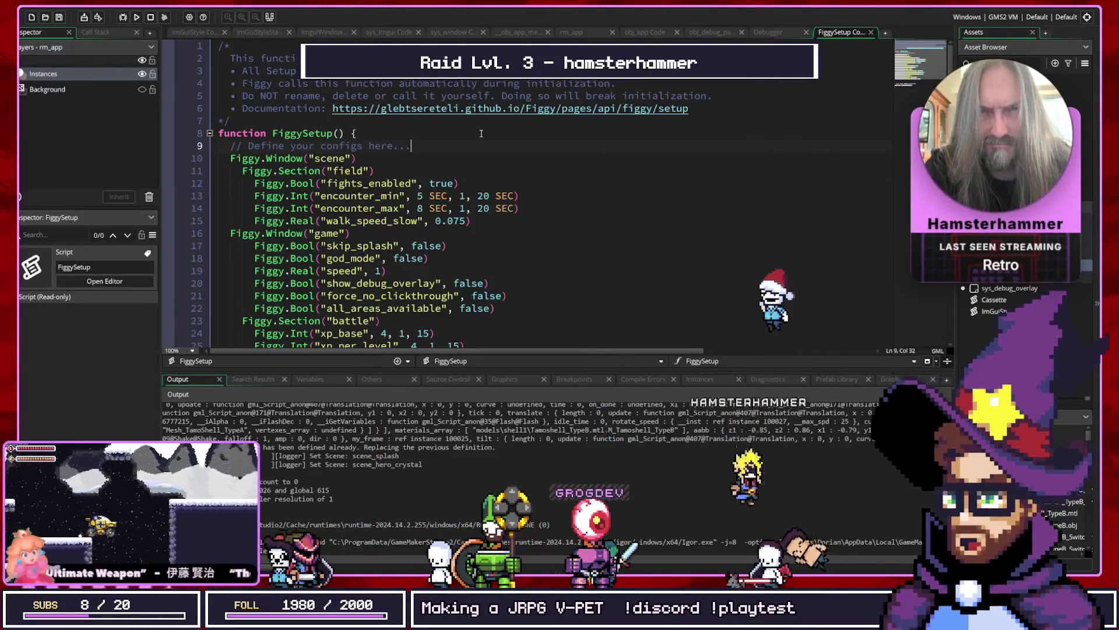
{"action": "key", "text": "Down"}
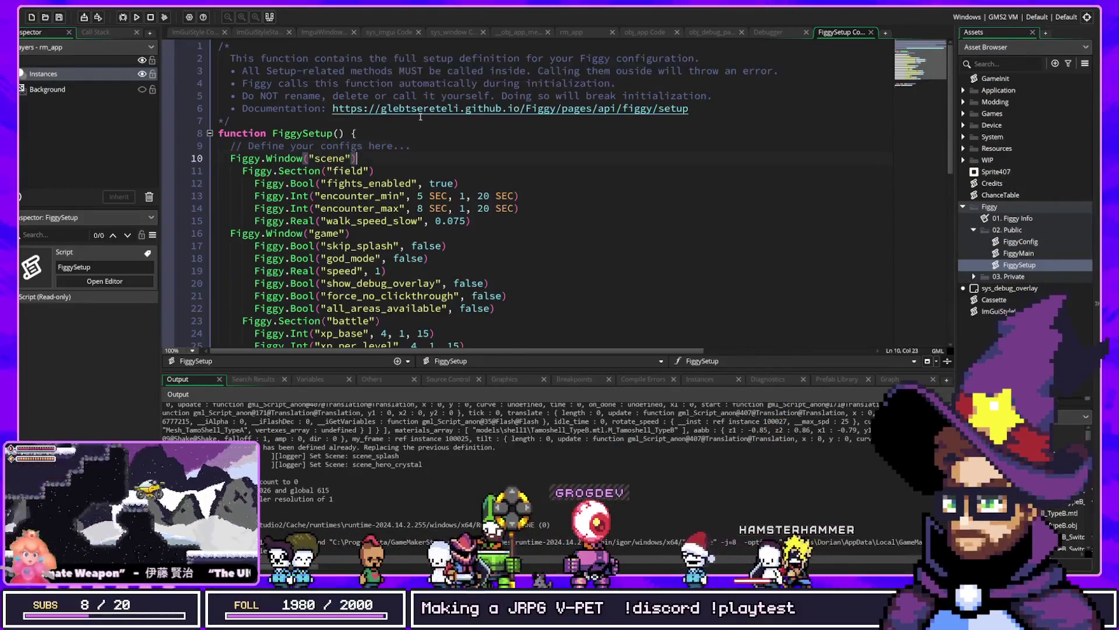
{"action": "key", "text": "Return"}
{"action": "type", "text": "iggy"}
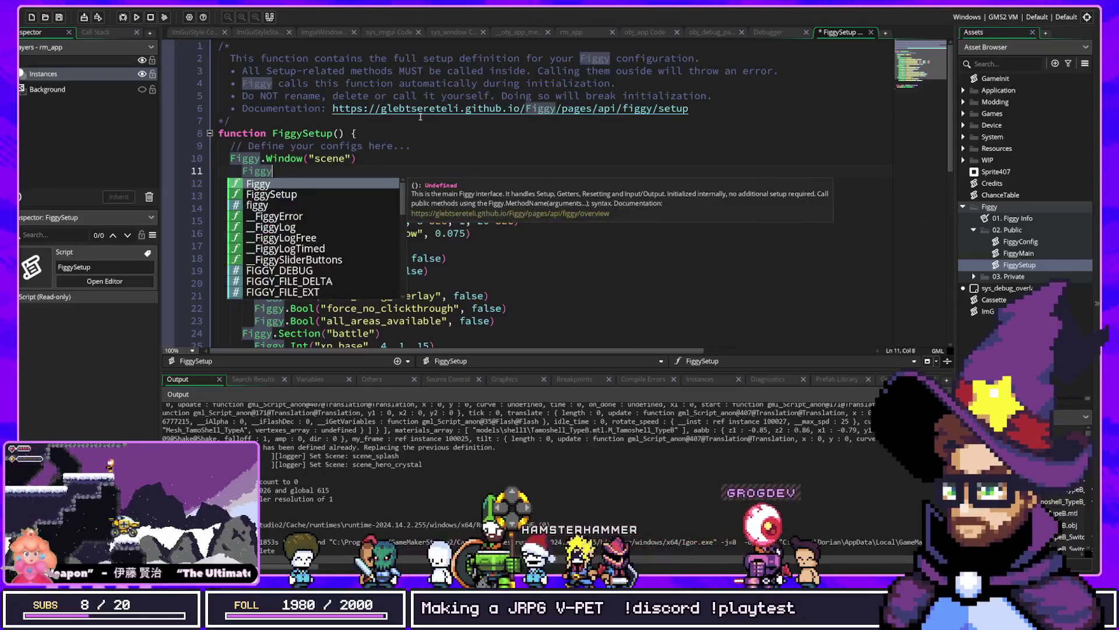
{"action": "key", "text": "Tab"}
{"action": "type", "text": "f."}
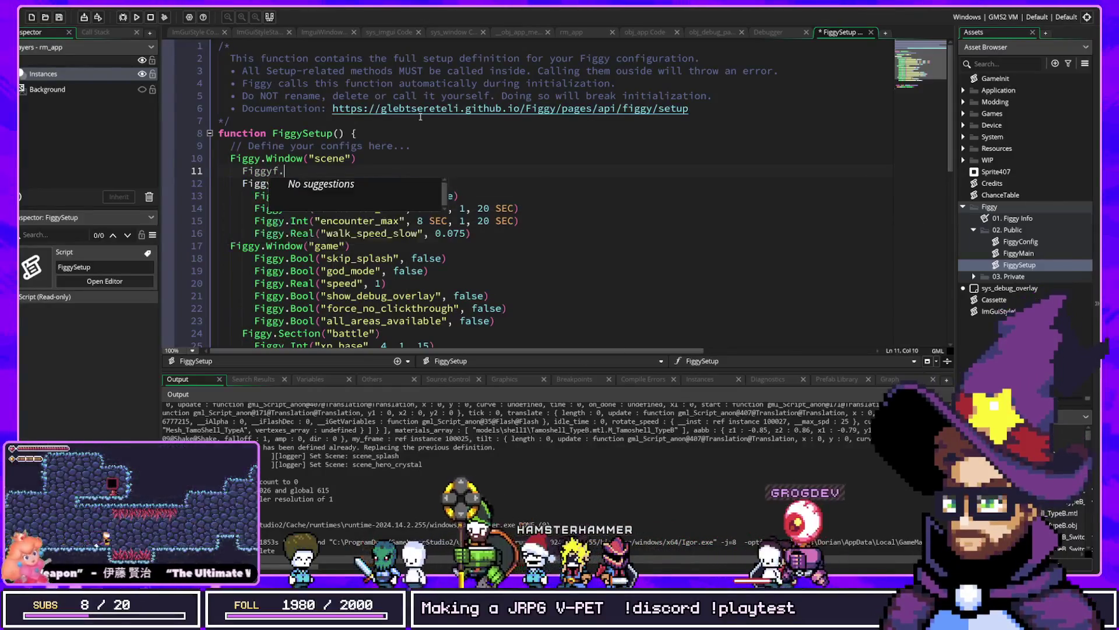
{"action": "key", "text": "BackSpace"}
{"action": "key", "text": "BackSpace"}
{"action": "type", "text": ".Nos"}
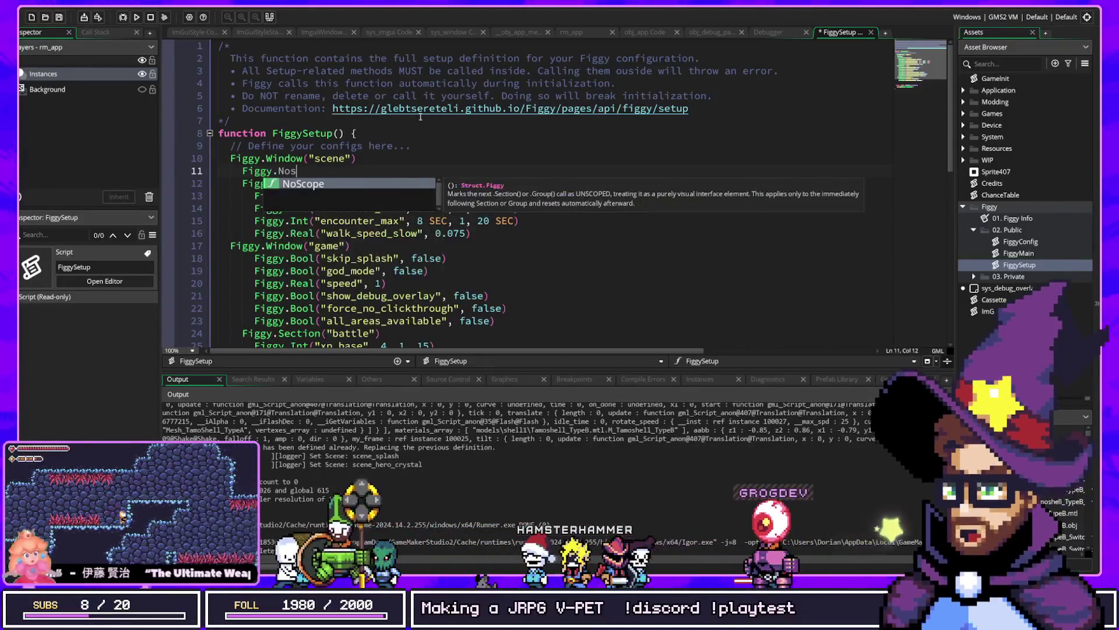
{"action": "key", "text": "Tab"}
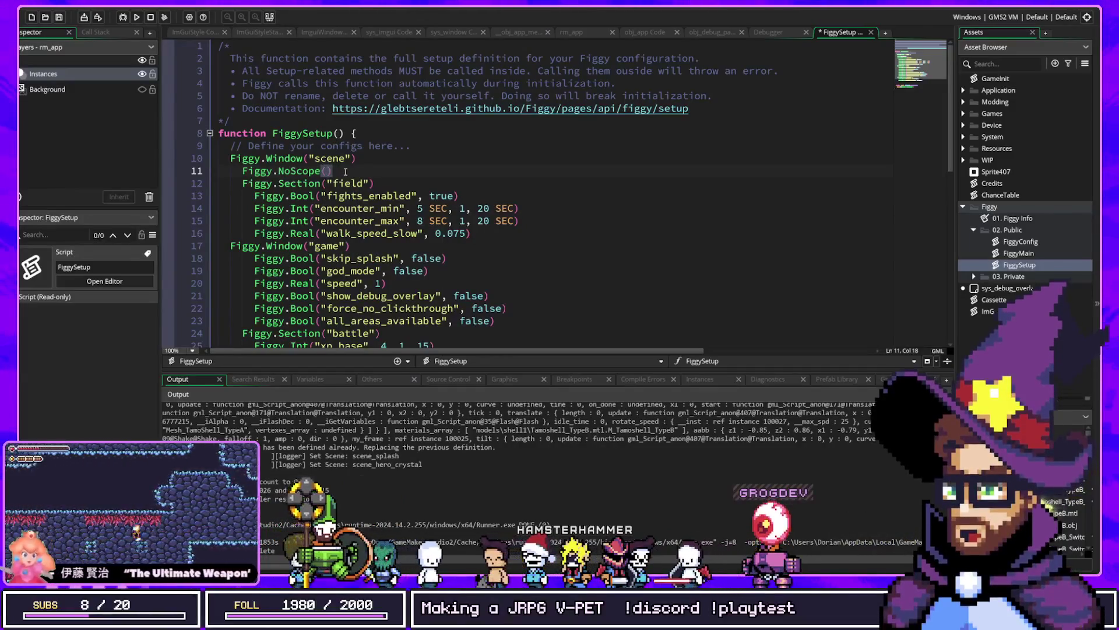
Select and delete the Figgy.NoScope() call, leaving the line empty.
{"action": "left_click", "coordinate": [249, 172]}
{"action": "left_click_drag", "start_coordinate": [246, 184], "coordinate": [399, 184]}
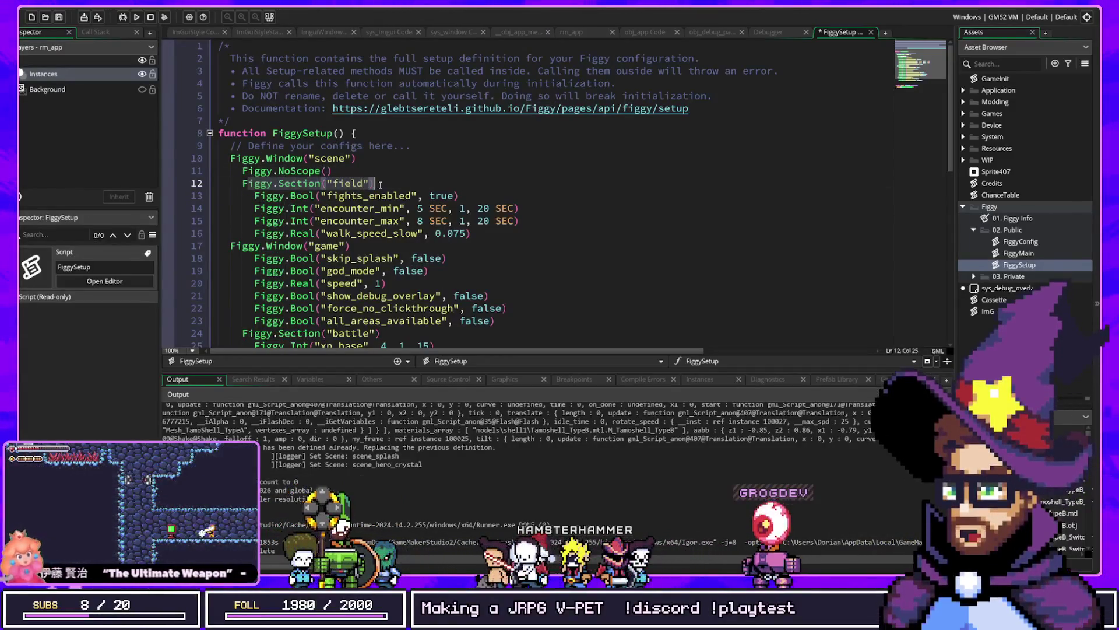
{"action": "left_click", "coordinate": [245, 184]}
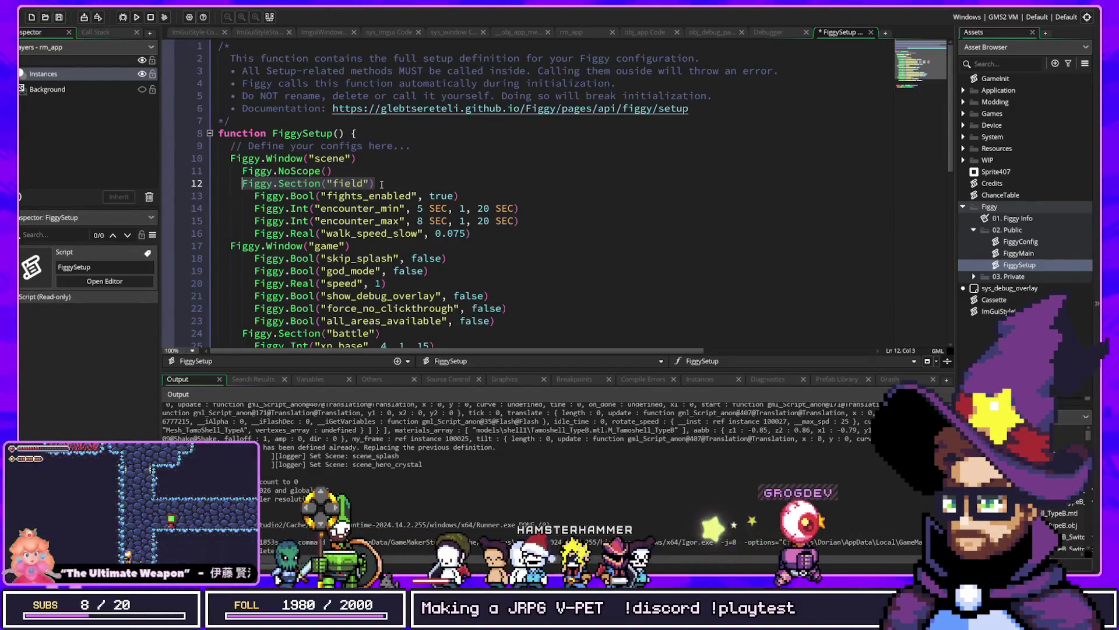
{"action": "left_click", "coordinate": [401, 181]}
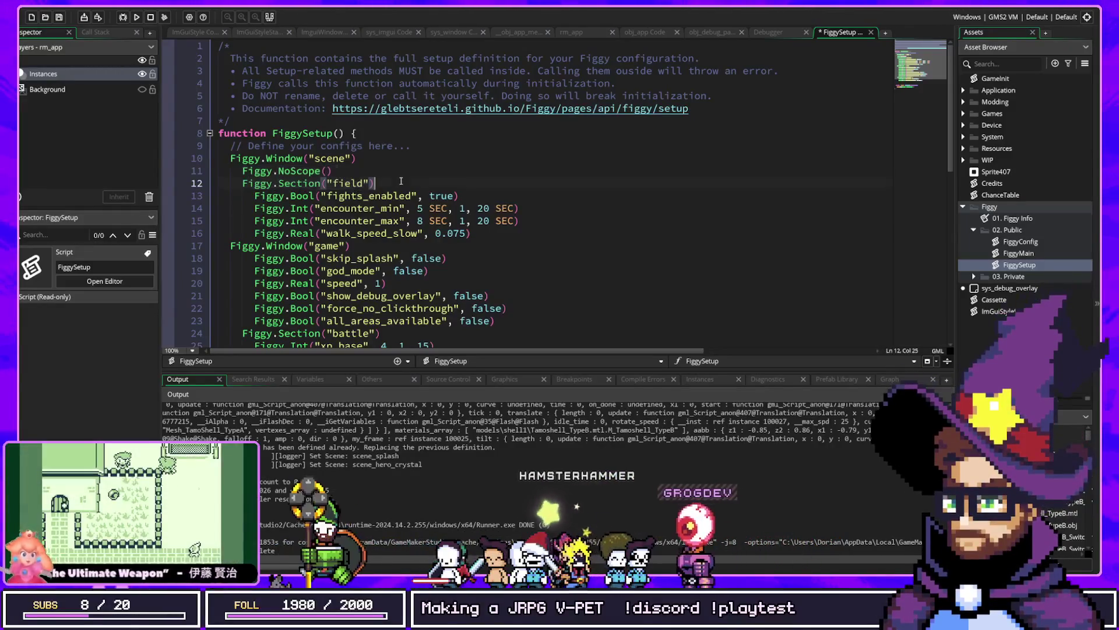
{"action": "left_click_drag", "start_coordinate": [365, 172], "coordinate": [243, 171]}
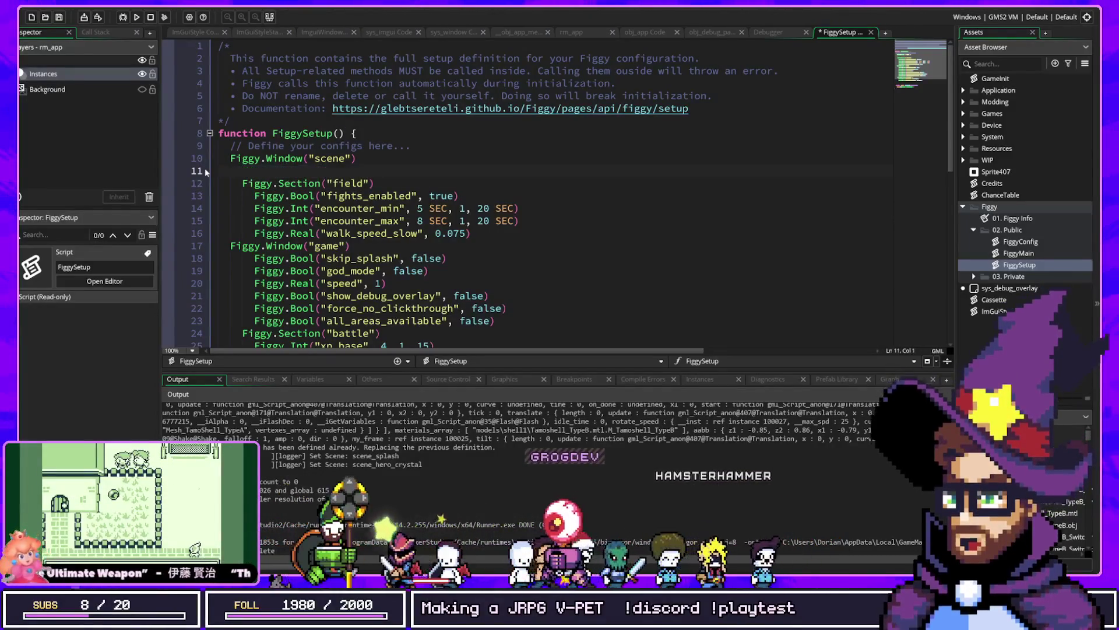
{"action": "key", "text": "BackSpace"}
{"action": "key", "text": "BackSpace"}
{"action": "key", "text": "BackSpace"}
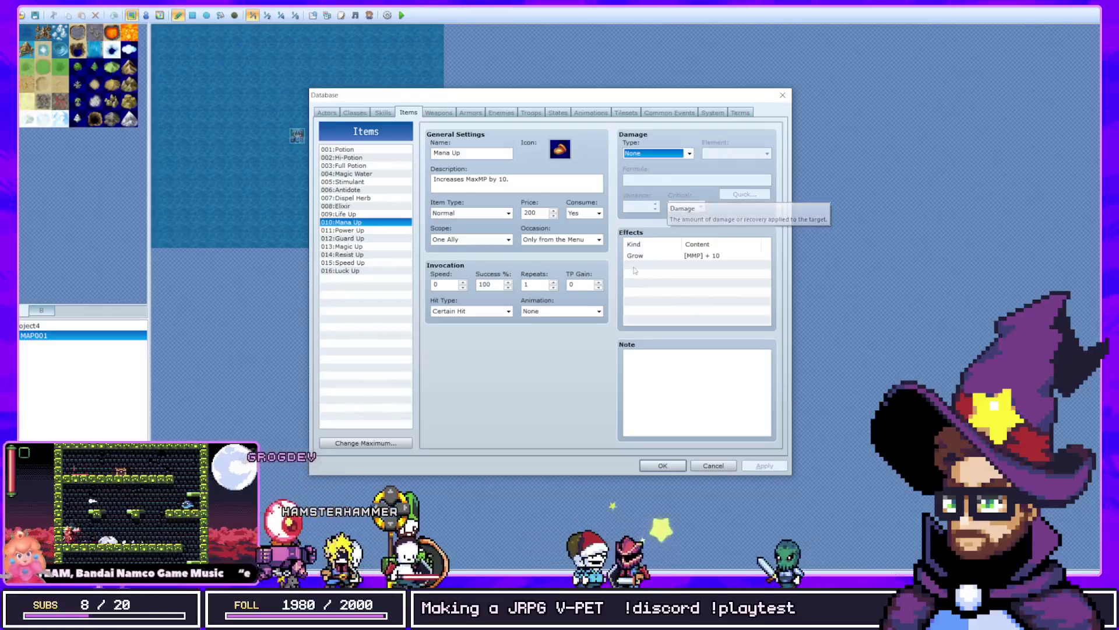
{"action": "left_click", "coordinate": [581, 240]}
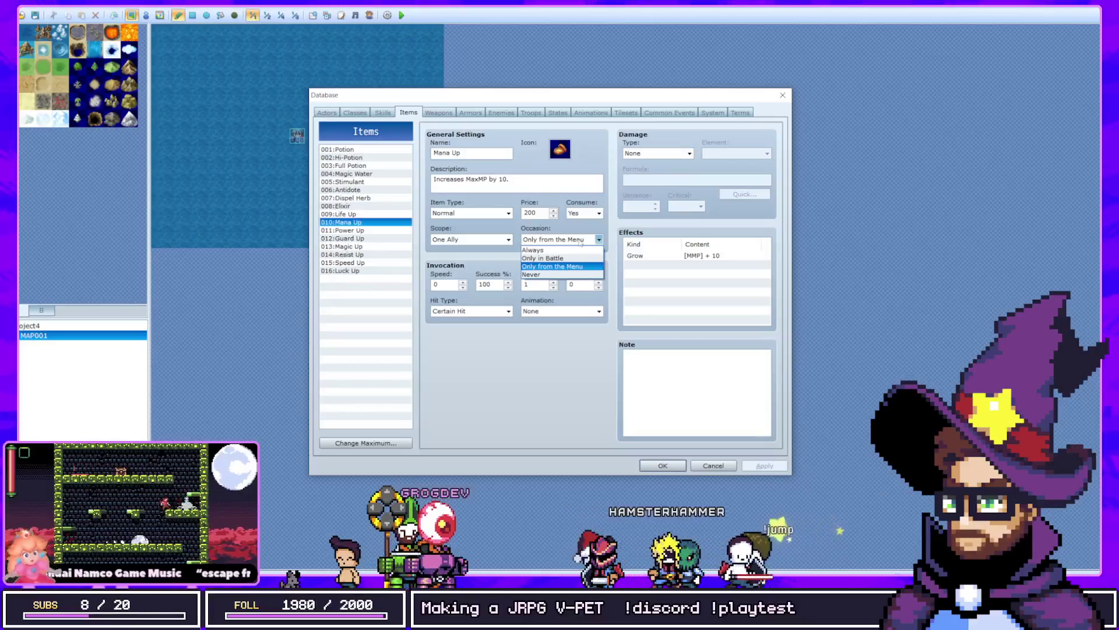
{"action": "left_click", "coordinate": [680, 228]}
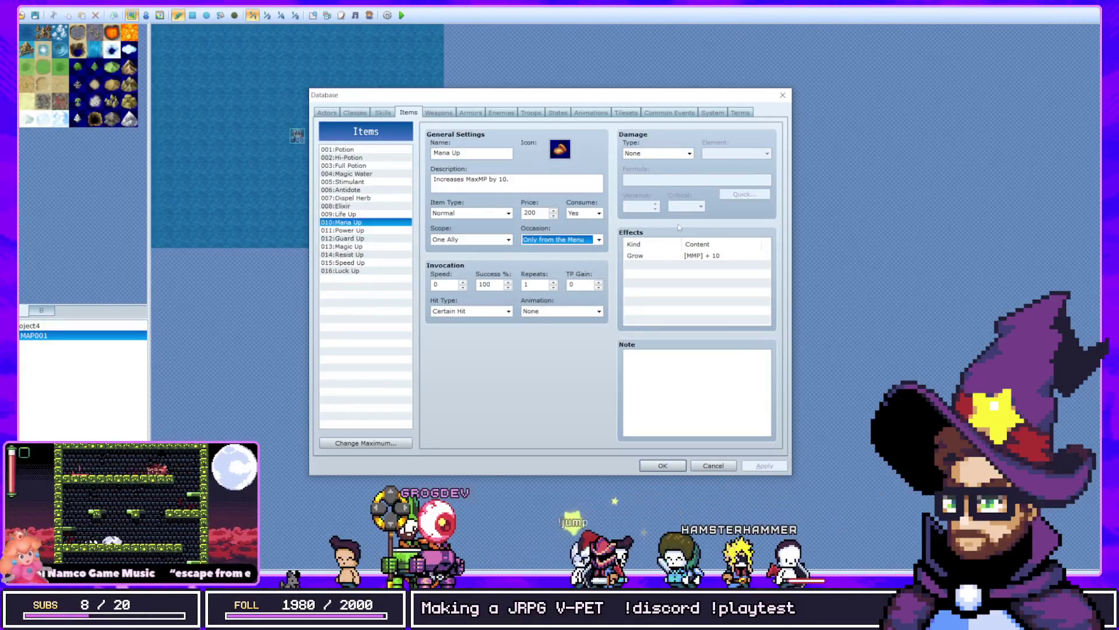
{"action": "left_click", "coordinate": [699, 263]}
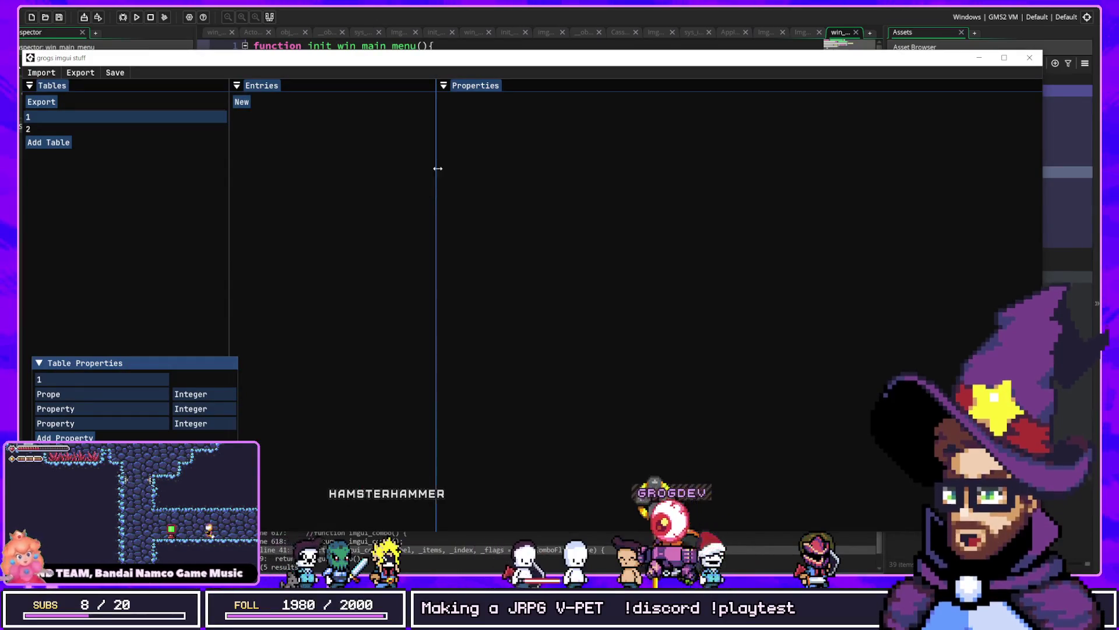
Create a New Entry in table 1 with Prope and both Property values at 0.
{"action": "left_click", "coordinate": [438, 169]}
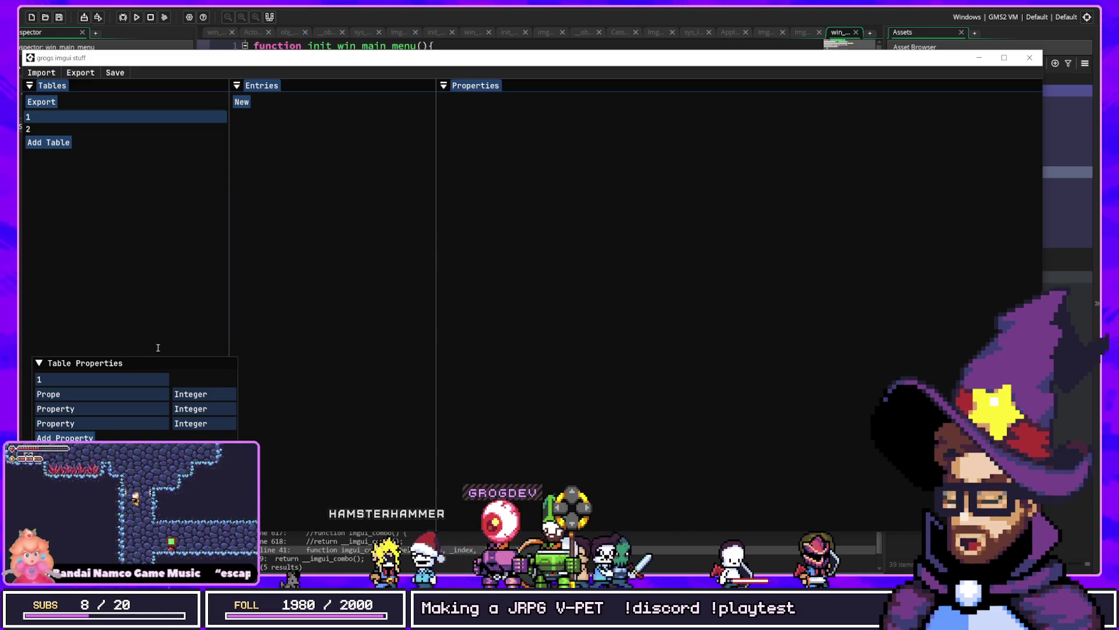
{"action": "left_click", "coordinate": [241, 101]}
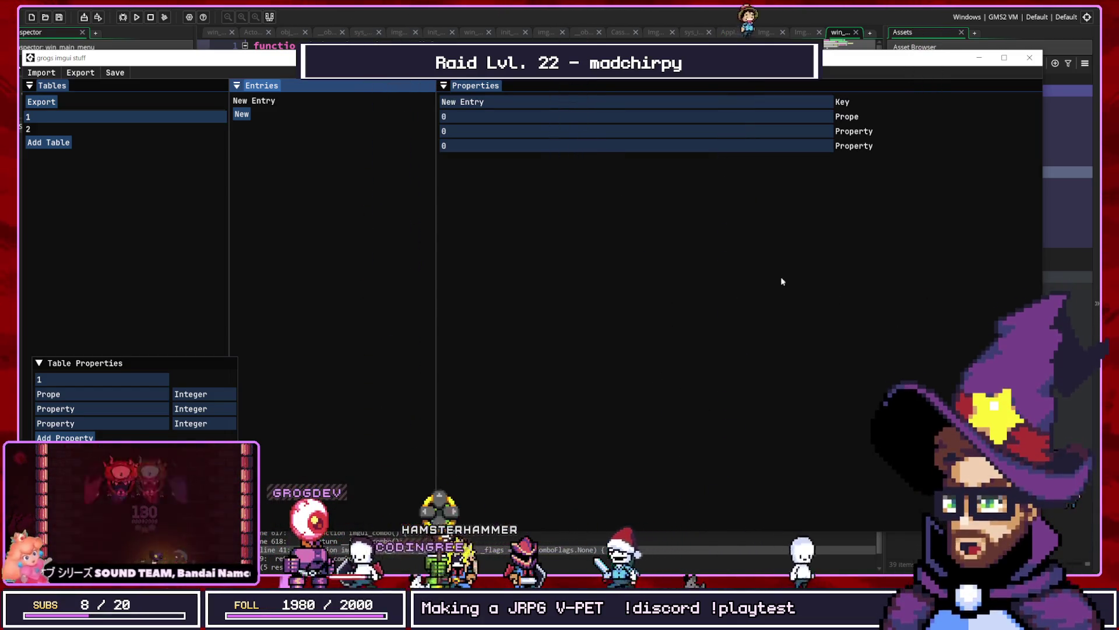
{"action": "left_click", "coordinate": [473, 131]}
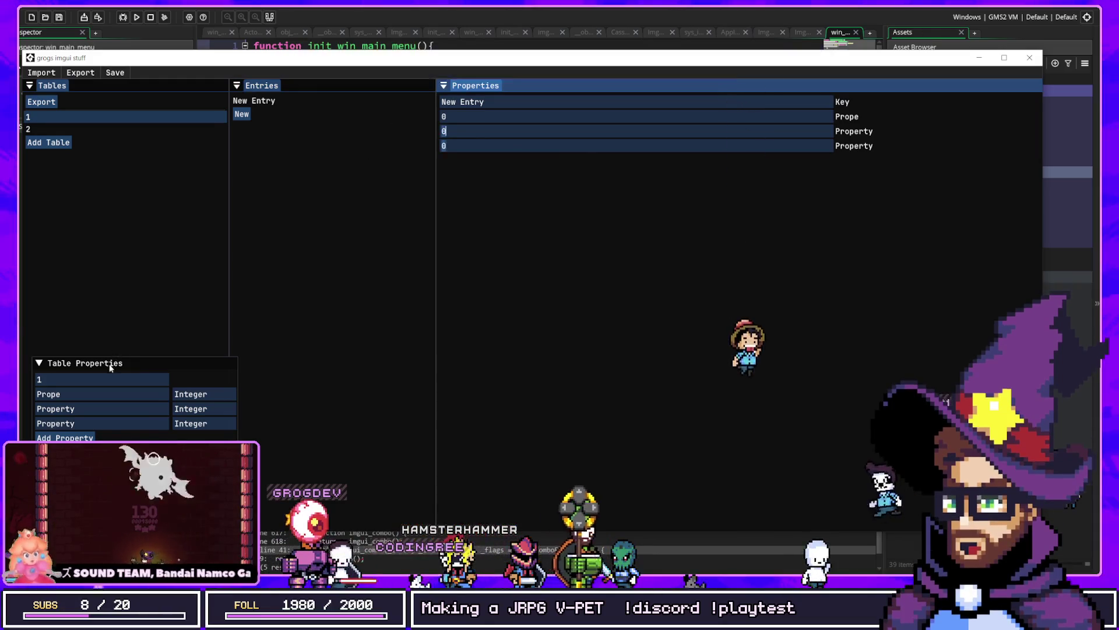
{"action": "mouse_move", "coordinate": [109, 365]}
{"action": "left_mouse_down"}
{"action": "mouse_move", "coordinate": [328, 293]}
{"action": "mouse_move", "coordinate": [77, 373]}
{"action": "mouse_move", "coordinate": [44, 338]}
{"action": "mouse_move", "coordinate": [47, 367]}
{"action": "mouse_move", "coordinate": [68, 353]}
{"action": "mouse_move", "coordinate": [53, 361]}
{"action": "left_mouse_up"}
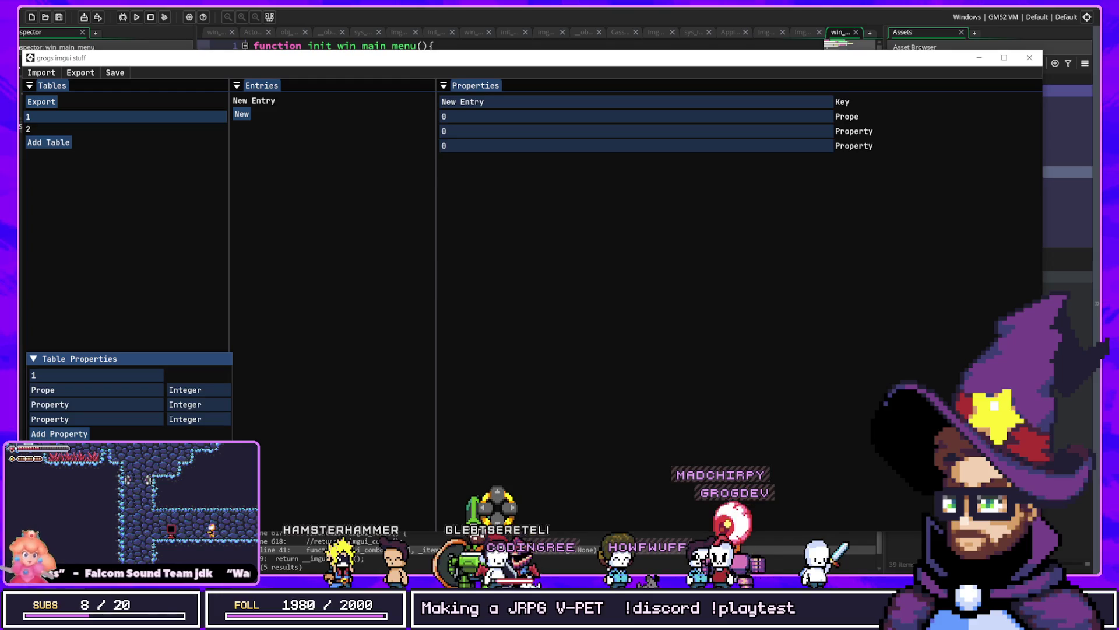
{"action": "key", "text": "alt+Tab"}
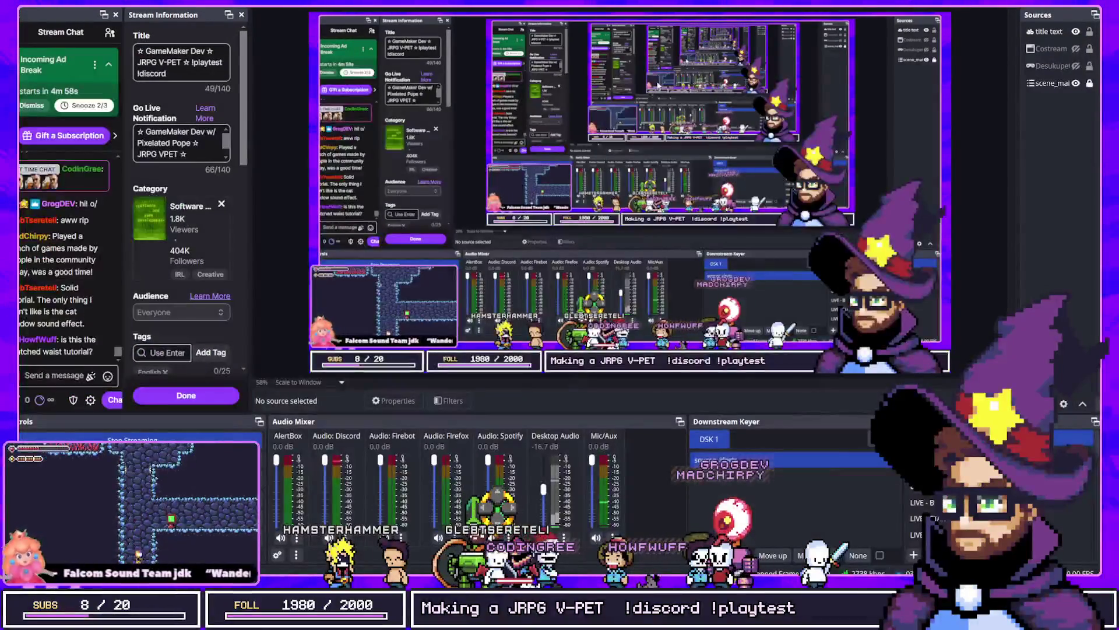
{"action": "key", "text": "alt+Tab"}
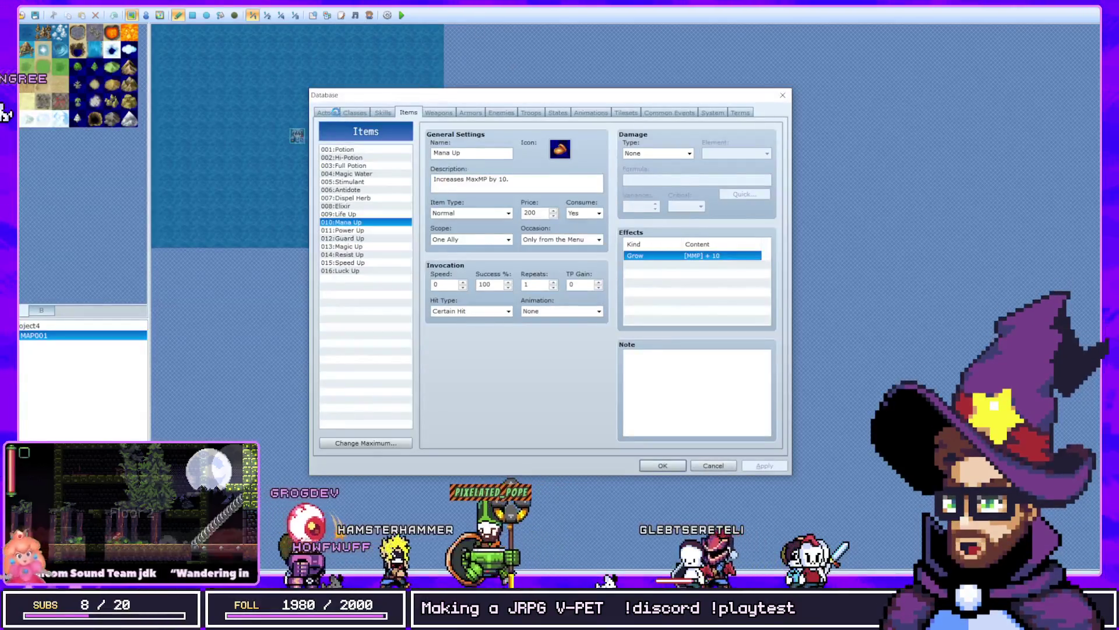
Step through the Actors and Classes tabs to the Skills list showing the Attack skill.
{"action": "left_click", "coordinate": [326, 112]}
{"action": "left_click", "coordinate": [354, 113]}
{"action": "left_click", "coordinate": [383, 113]}
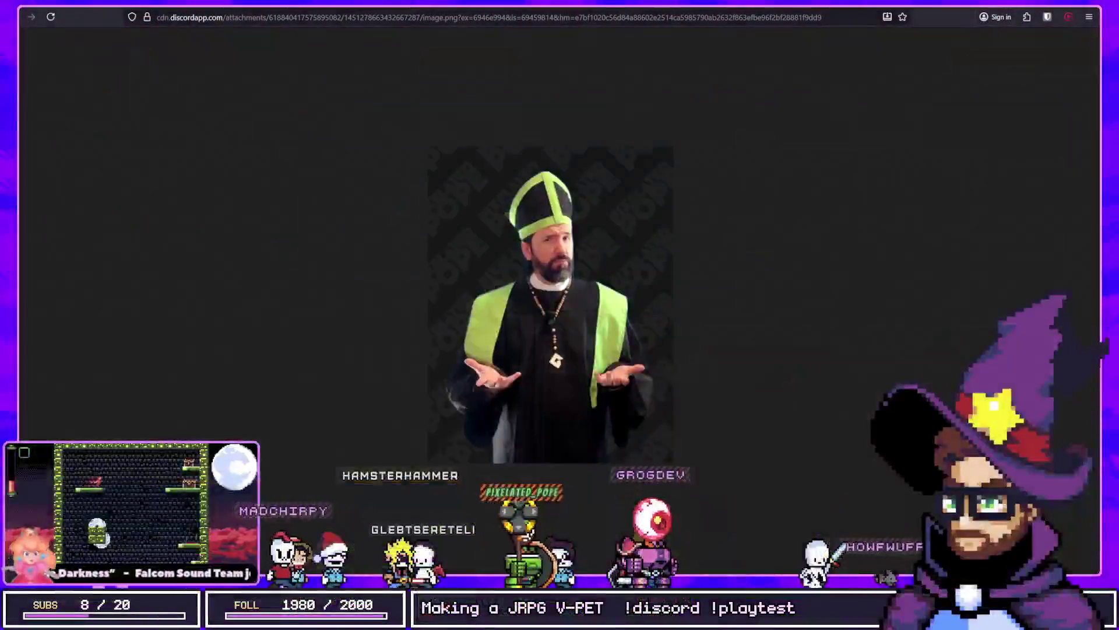
Zoom the shared image to 200% in Firefox, then return to RPG Maker VX Ace.
{"action": "key", "text": "ctrl+plus"}
{"action": "key", "text": "ctrl+plus"}
{"action": "key", "text": "ctrl+plus"}
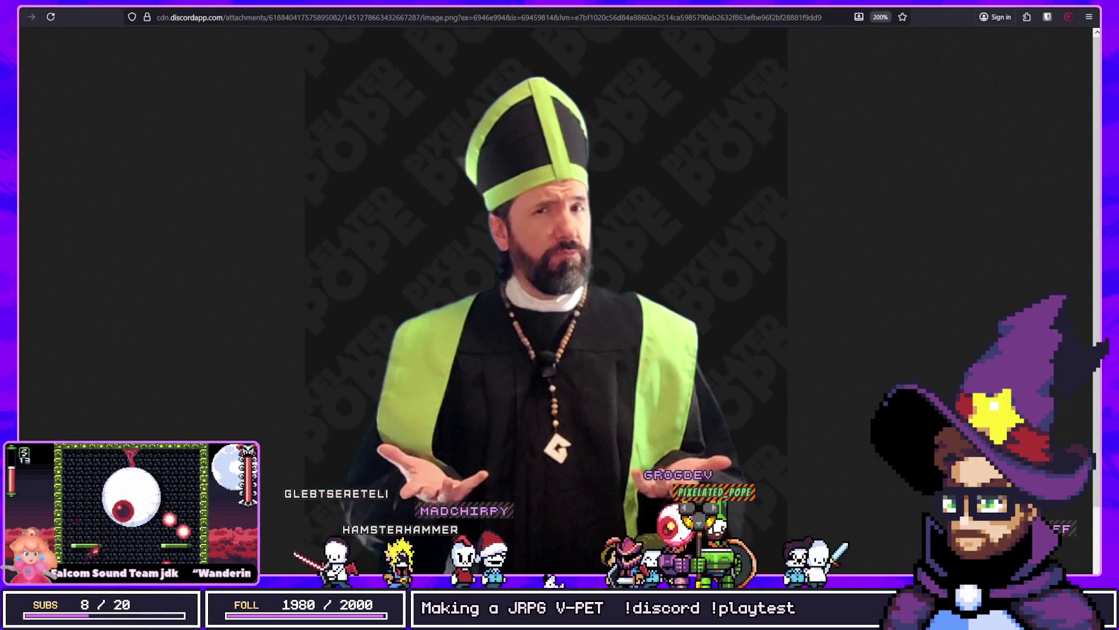
{"action": "key", "text": "alt+Tab"}
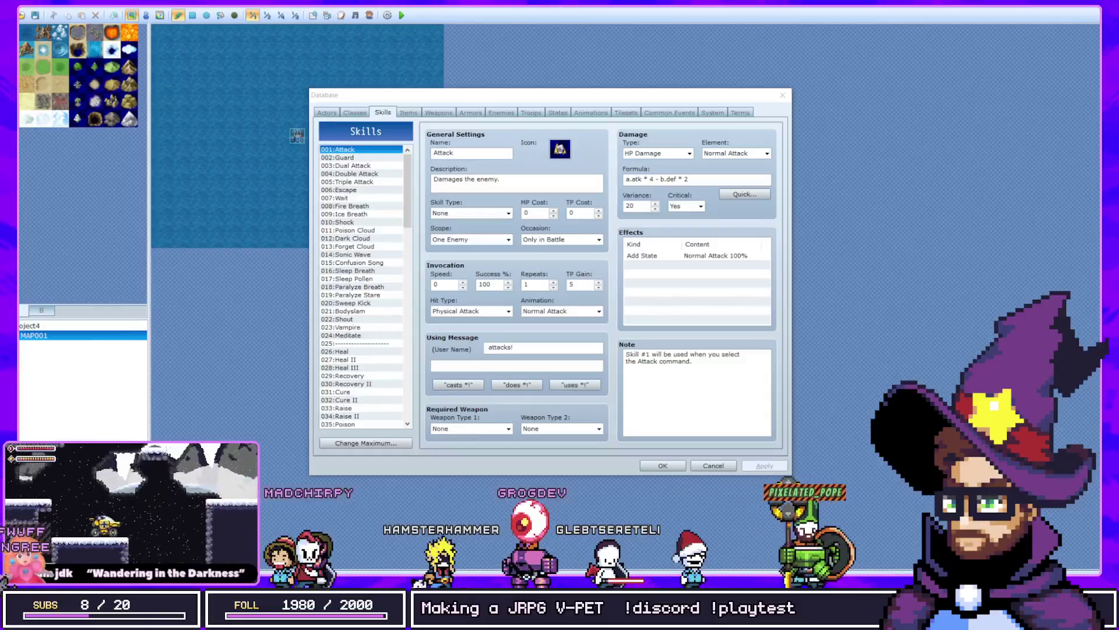
Cycle through the table editor, RPG Maker and win_main_menu script to the GameMaker debugger window.
{"action": "key", "text": "alt+Tab"}
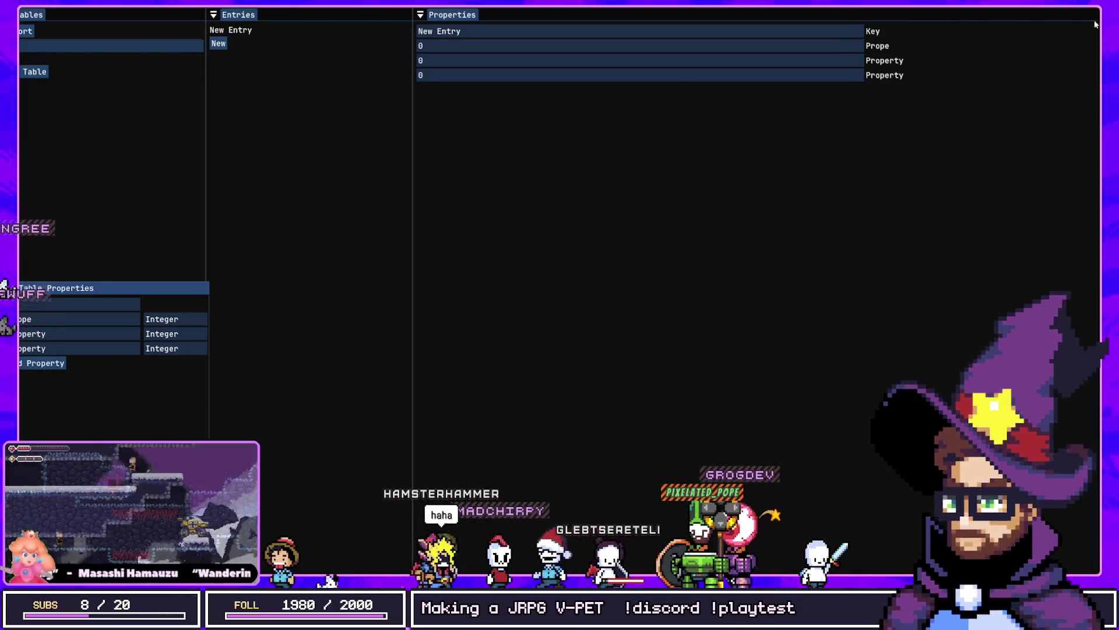
{"action": "key", "text": "alt+Tab"}
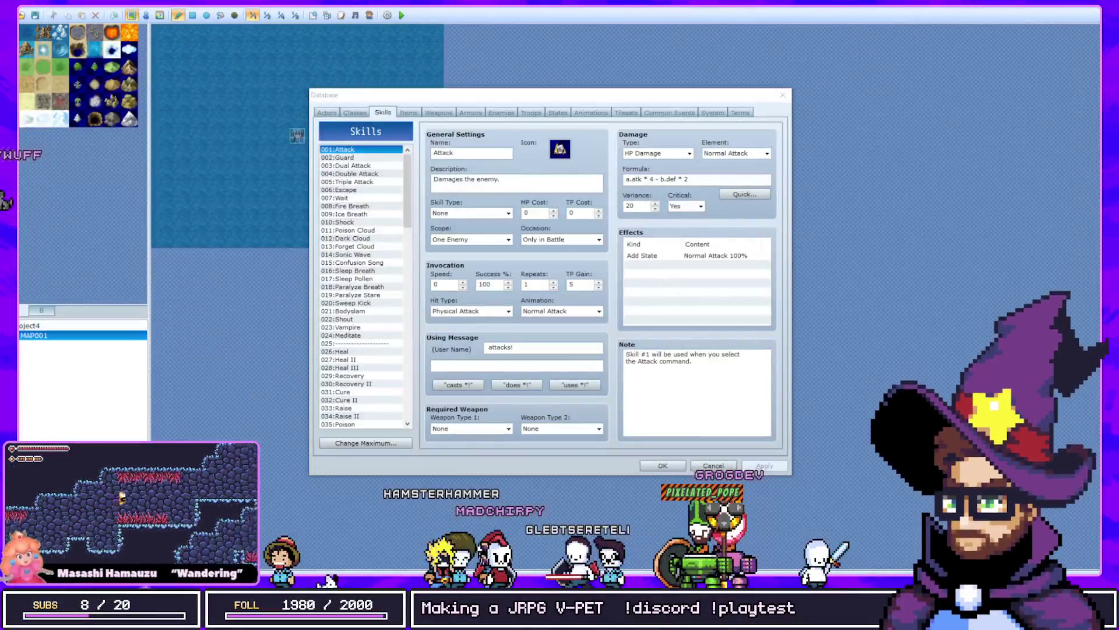
{"action": "key", "text": "alt+Tab"}
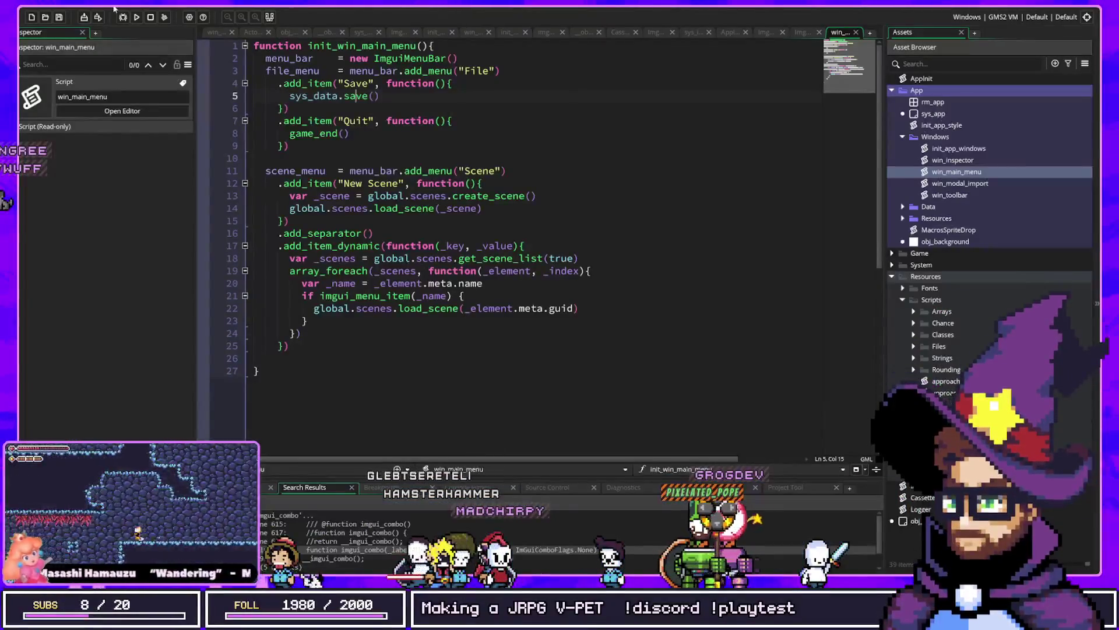
{"action": "key", "text": "alt+Tab"}
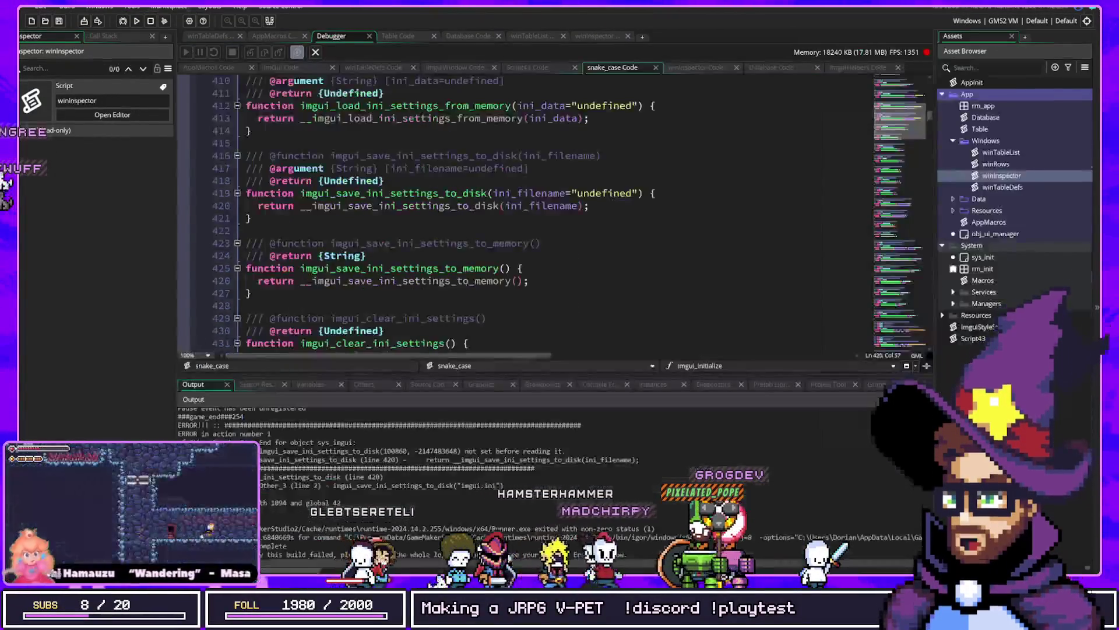
Rebuild and run the project so the table editor relaunches with empty tables 1 and 2.
{"action": "left_click", "coordinate": [125, 22]}
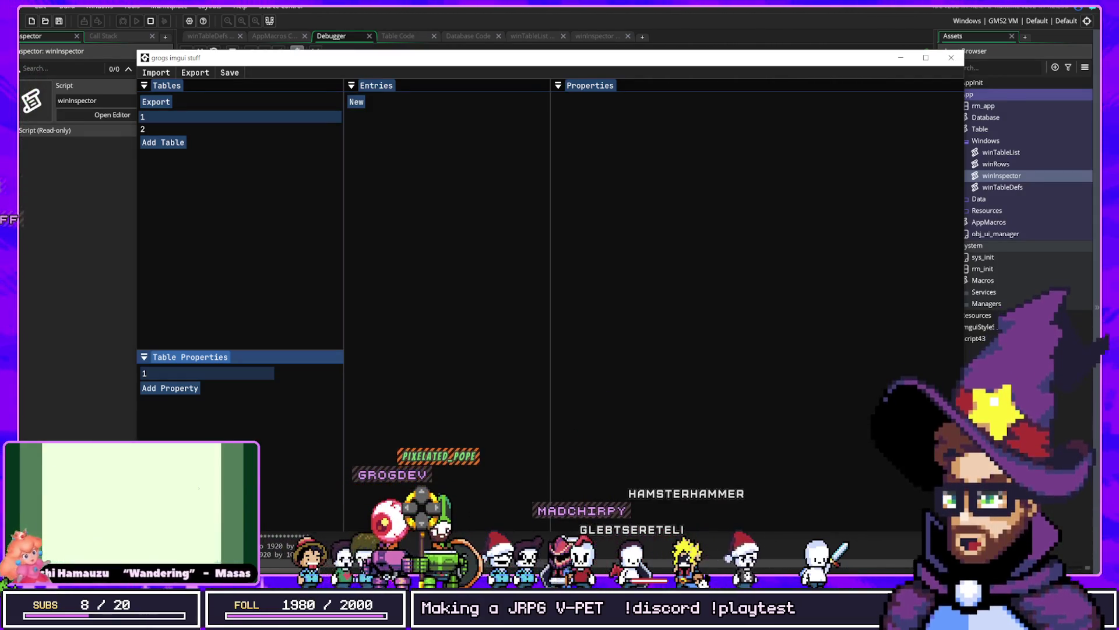
Rename table 1 to Actors.
{"action": "left_click", "coordinate": [233, 116]}
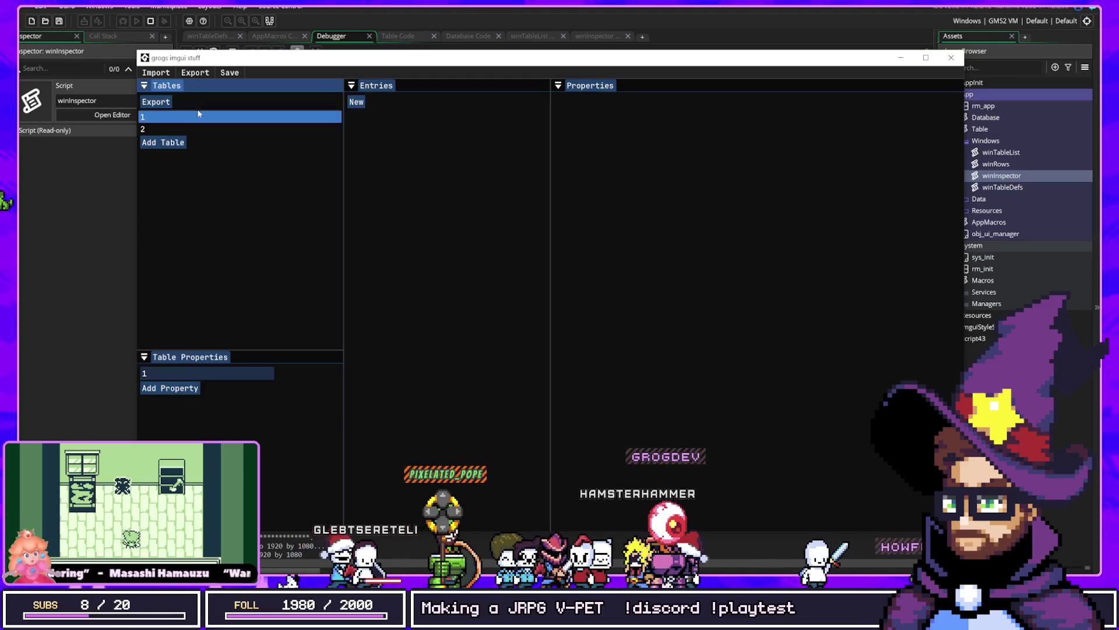
{"action": "left_click", "coordinate": [223, 376]}
{"action": "key", "text": "BackSpace"}
{"action": "type", "text": "Ac"}
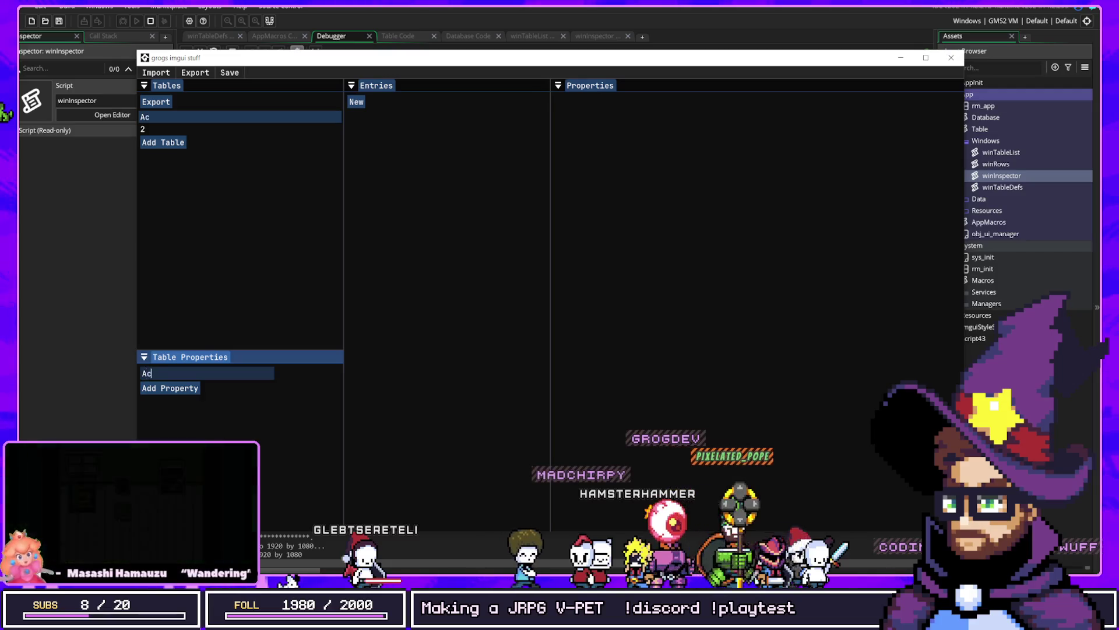
{"action": "type", "text": "tors"}
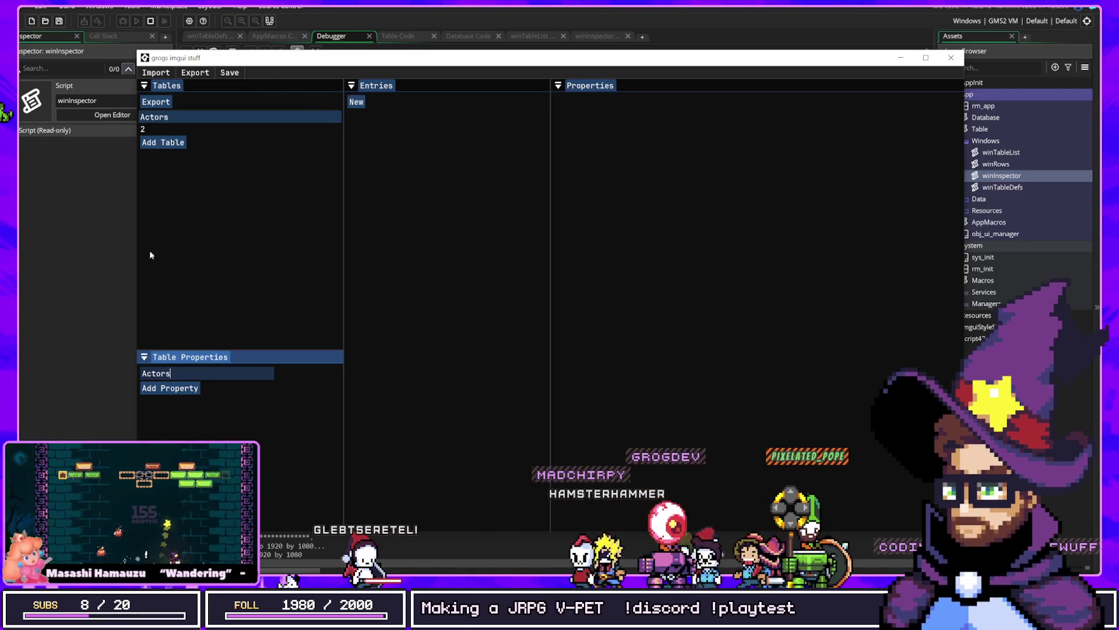
Add an Integer property named Level to the Actors table.
{"action": "left_click", "coordinate": [172, 387]}
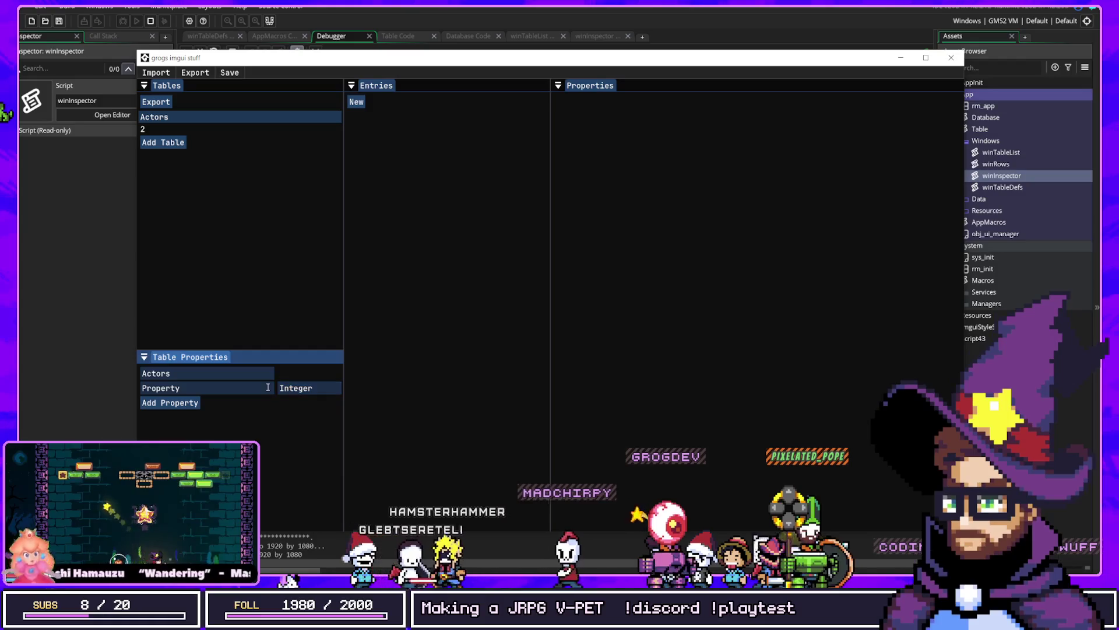
{"action": "left_click", "coordinate": [302, 389]}
{"action": "left_click", "coordinate": [249, 399]}
{"action": "left_click", "coordinate": [250, 388]}
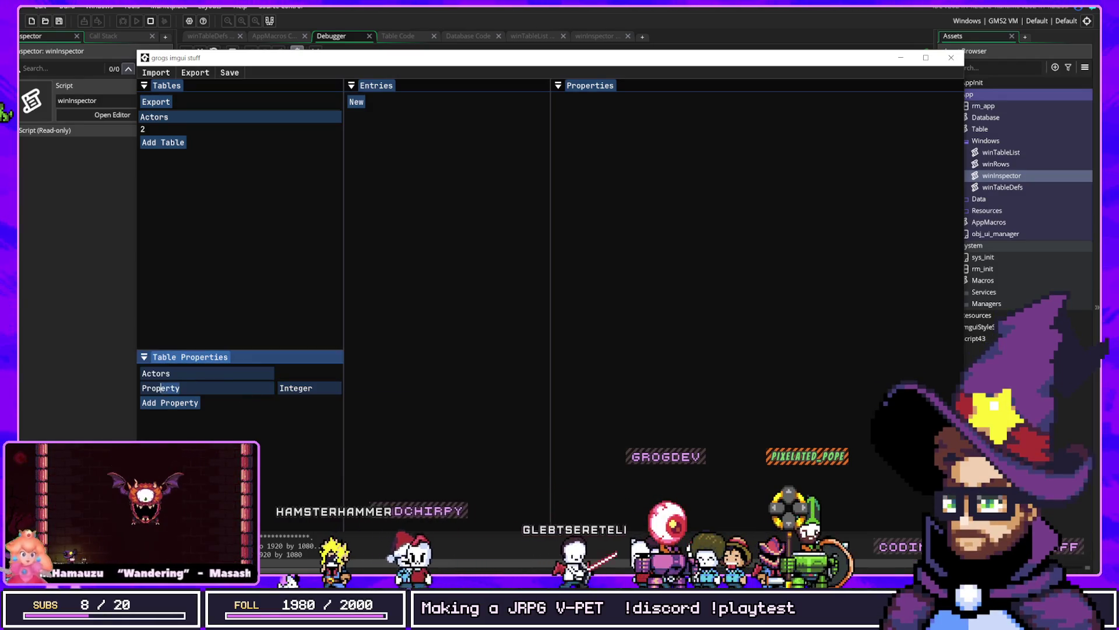
{"action": "key", "text": "BackSpace"}
{"action": "key", "text": "BackSpace"}
{"action": "key", "text": "BackSpace"}
{"action": "key", "text": "BackSpace"}
{"action": "type", "text": "Level"}
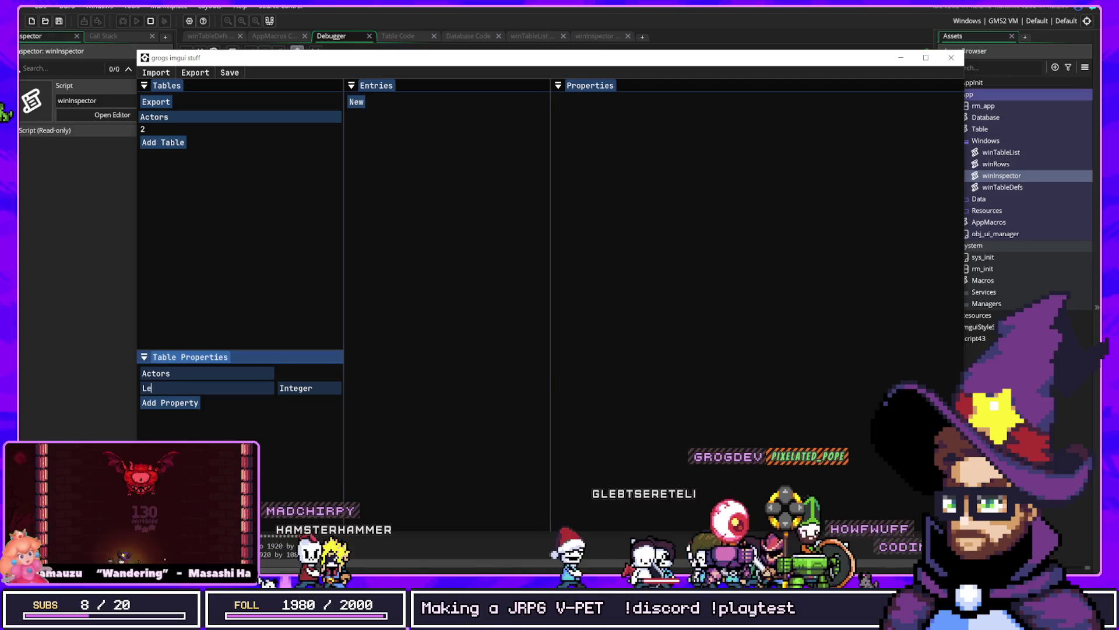
Rename table 2 to Classes.
{"action": "left_click", "coordinate": [156, 131]}
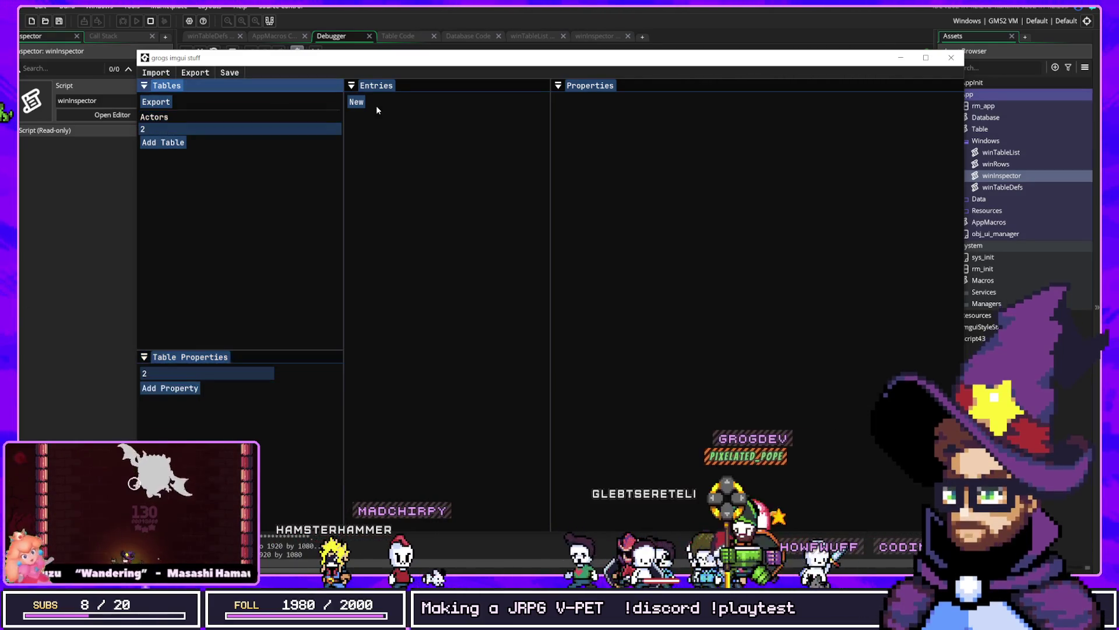
{"action": "left_click", "coordinate": [226, 374]}
{"action": "key", "text": "BackSpace"}
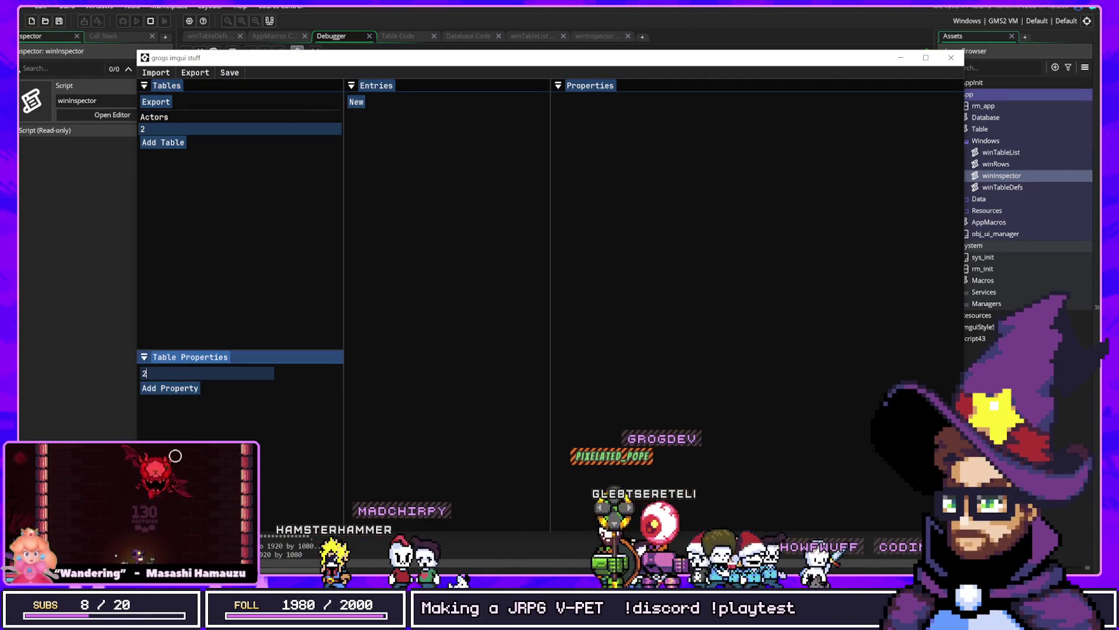
{"action": "type", "text": "Classes"}
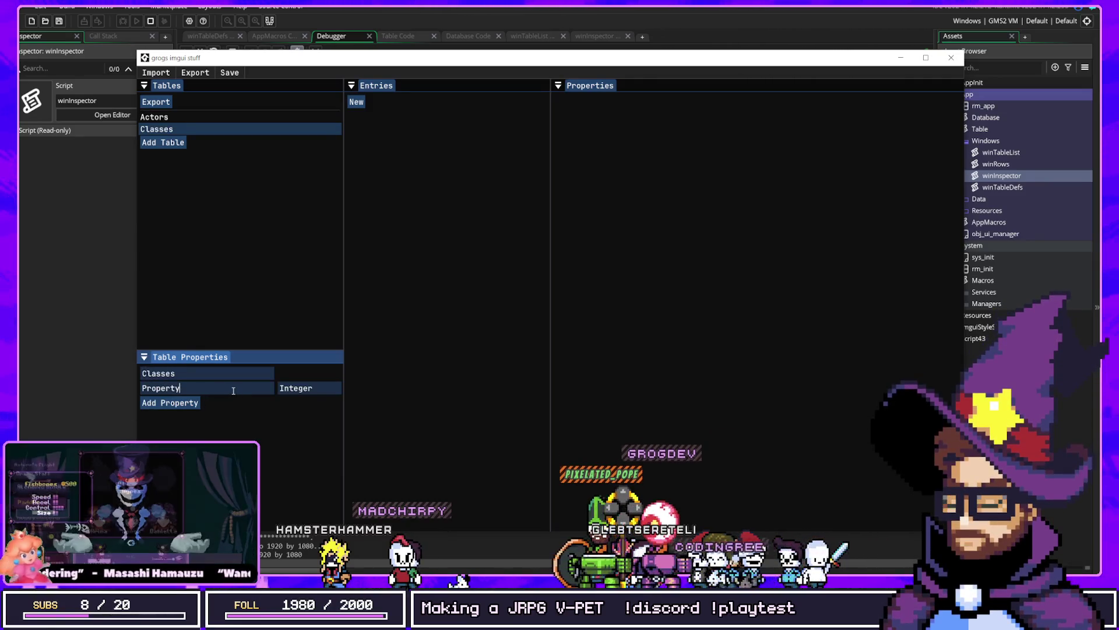
Add two Classes entries, Mage and Warrior, then switch back to the Actors table.
{"action": "left_click", "coordinate": [233, 389]}
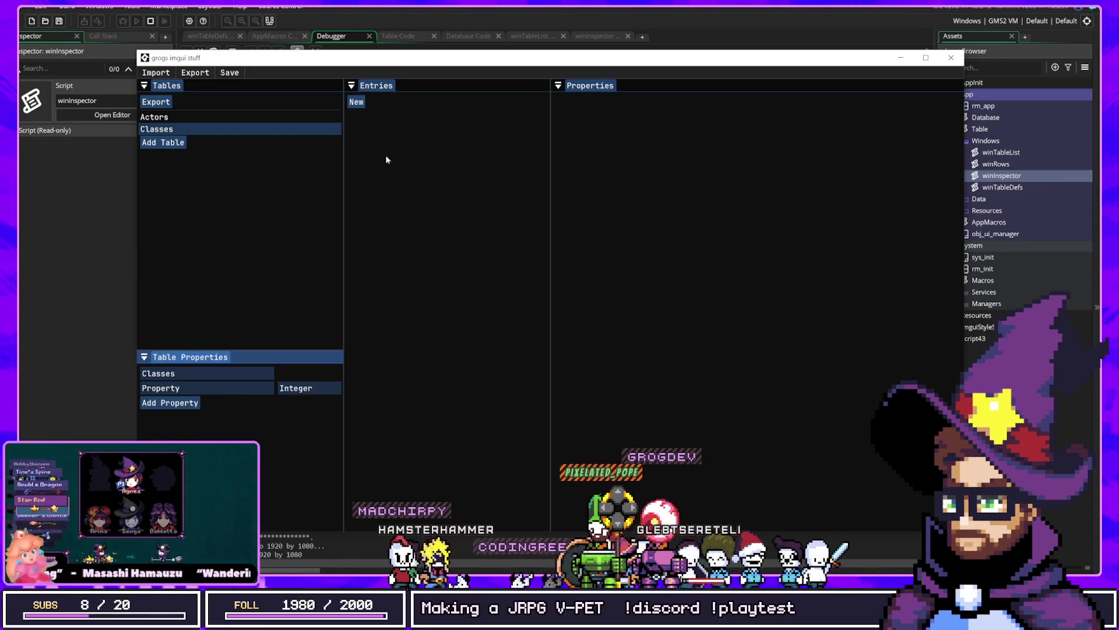
{"action": "left_click", "coordinate": [356, 102]}
{"action": "left_click", "coordinate": [356, 114]}
{"action": "type", "text": "Mage"}
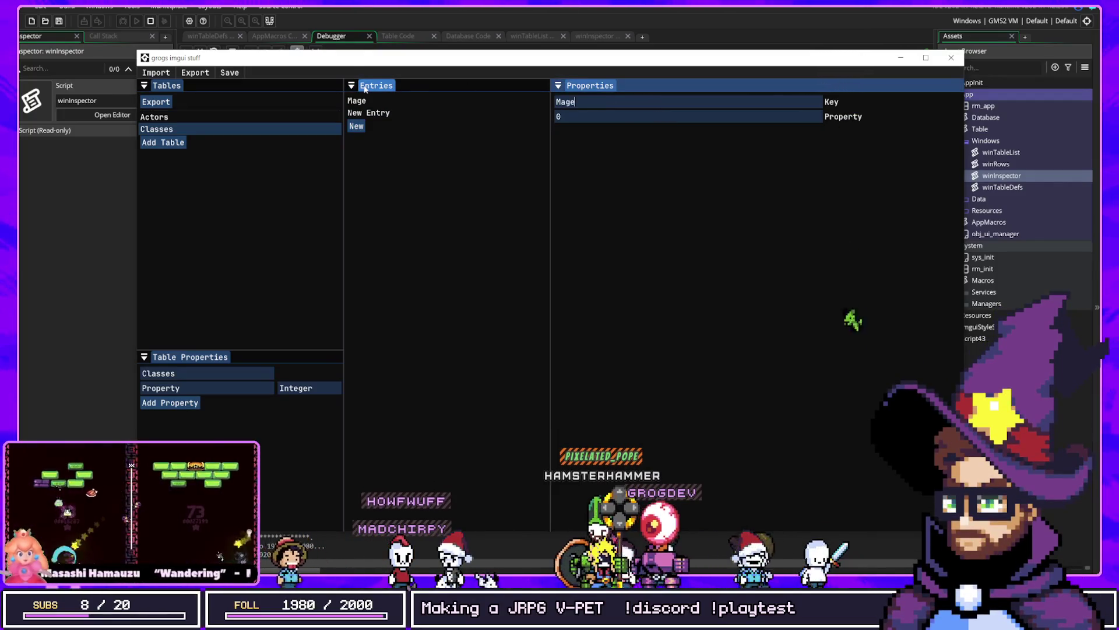
{"action": "left_click", "coordinate": [559, 116]}
{"action": "left_click", "coordinate": [572, 102]}
{"action": "key", "text": "ctrl+a"}
{"action": "type", "text": "Warrior"}
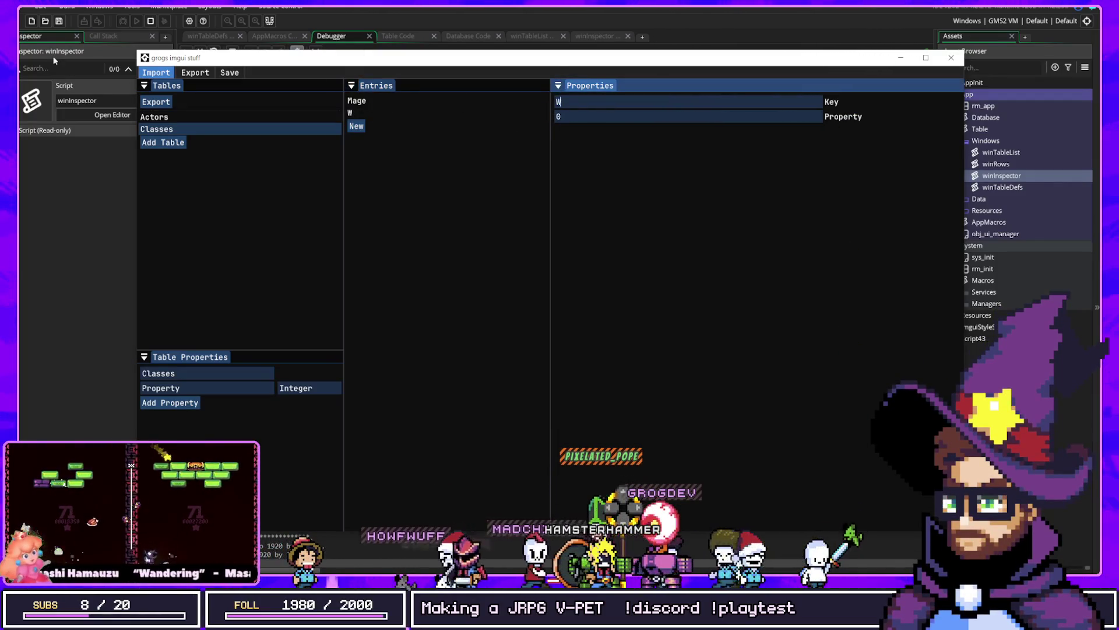
{"action": "left_click", "coordinate": [154, 117]}
Add a new Actors property whose type references the Classes table.
{"action": "left_click", "coordinate": [163, 408]}
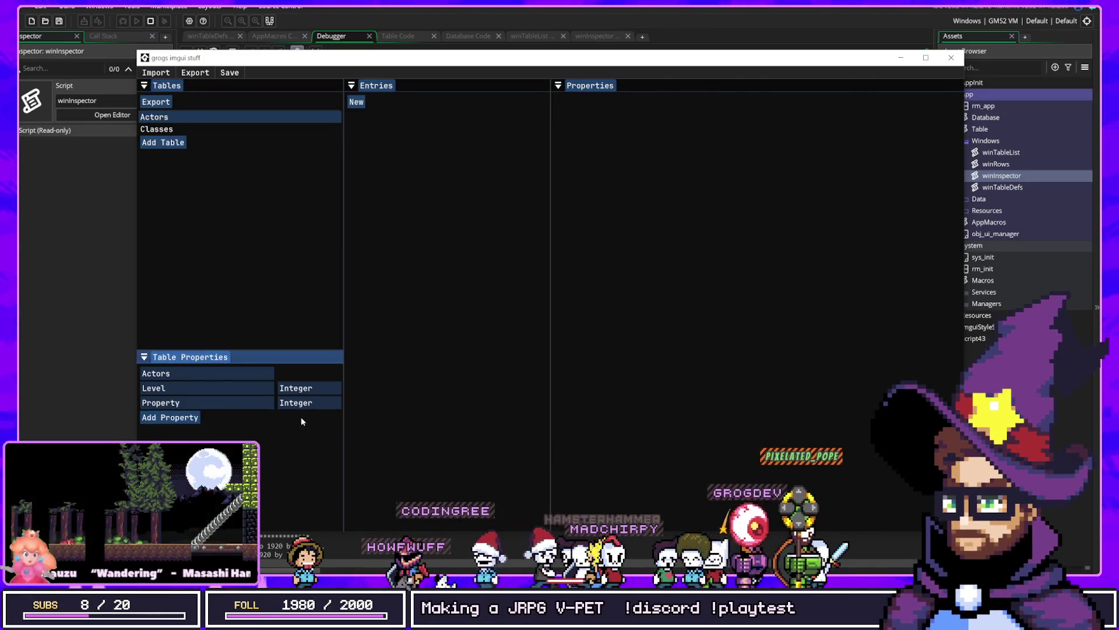
{"action": "left_click", "coordinate": [300, 402]}
{"action": "mouse_move", "coordinate": [313, 460]}
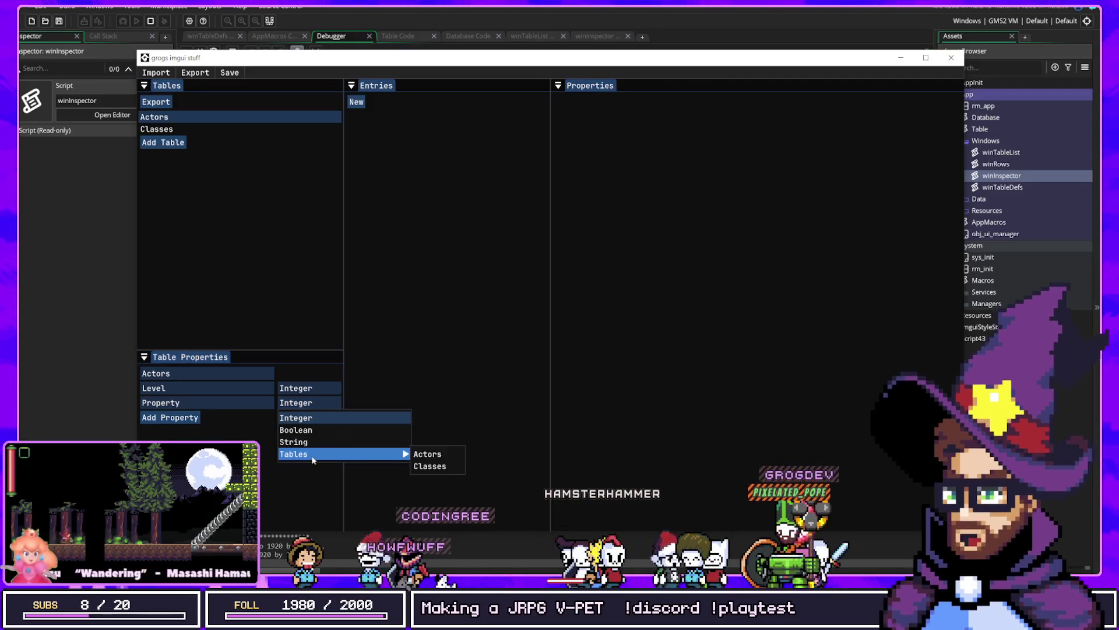
{"action": "left_click", "coordinate": [420, 467]}
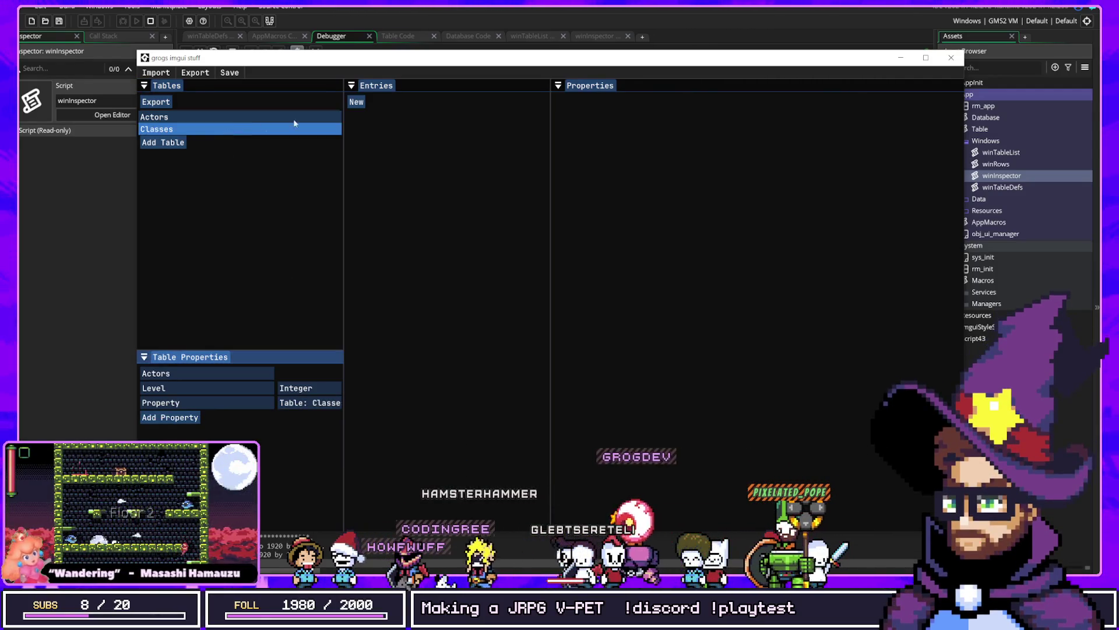
Add a new actor entry for Cloud with class set to Warrior.
{"action": "left_click", "coordinate": [356, 102]}
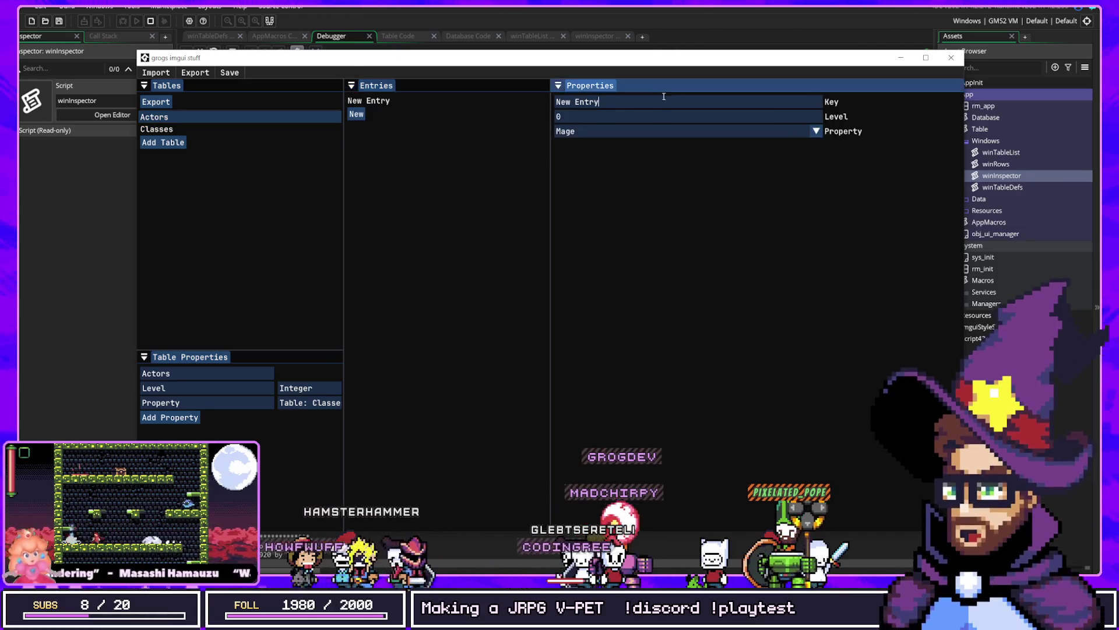
{"action": "type", "text": "Cloud"}
{"action": "left_click", "coordinate": [614, 130]}
{"action": "left_click", "coordinate": [580, 157]}
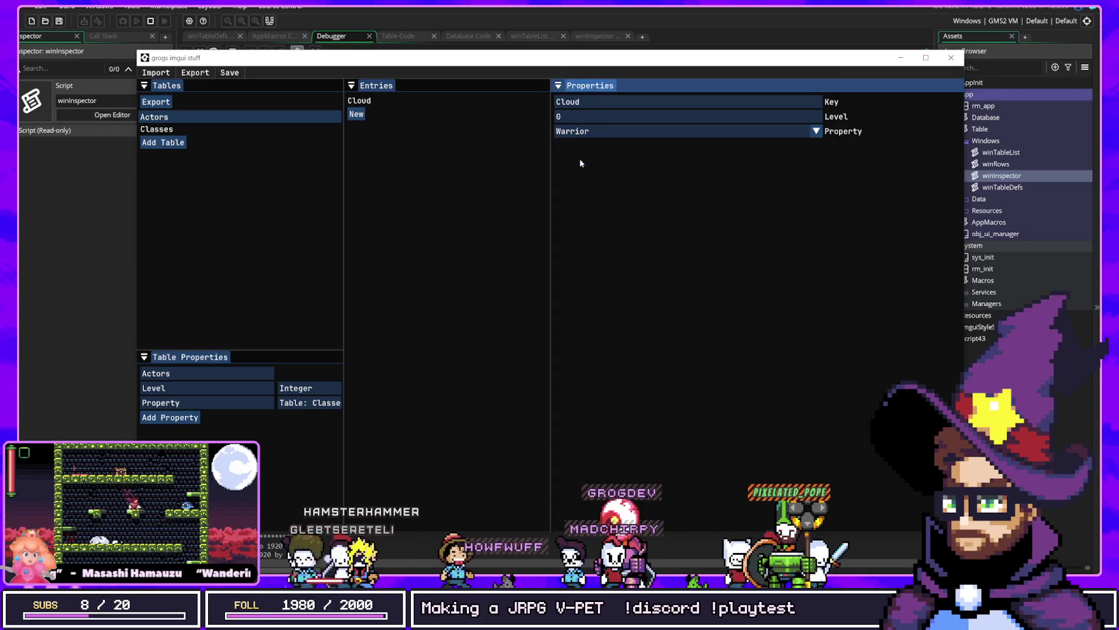
Add Aeris as a level 5 Mage, then select Cloud's entry.
{"action": "left_click", "coordinate": [357, 113]}
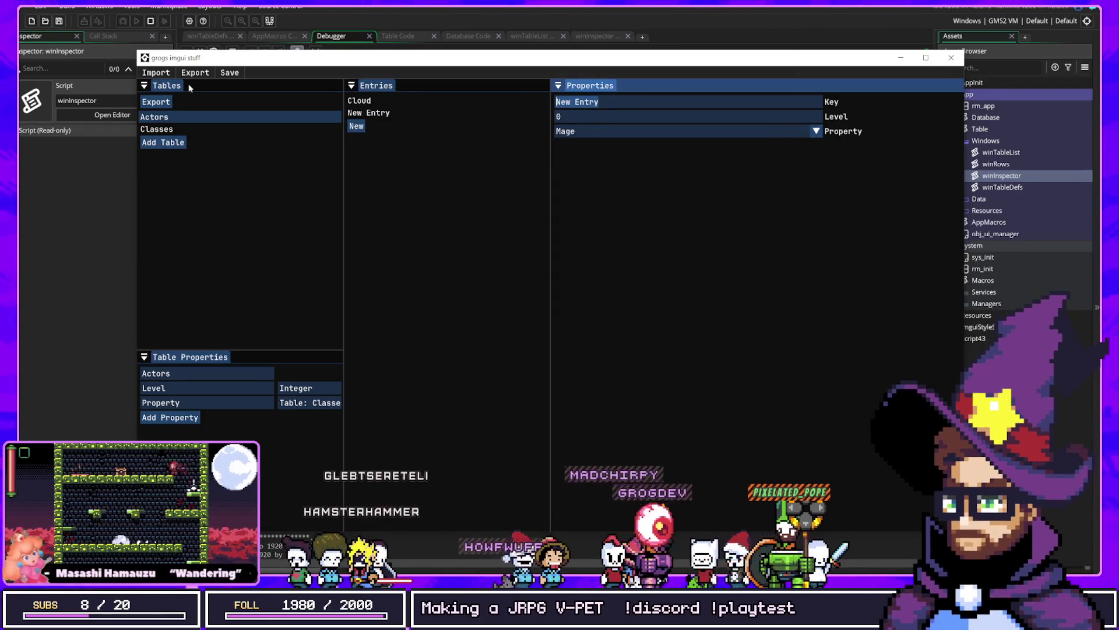
{"action": "type", "text": "Aeris"}
{"action": "left_click", "coordinate": [639, 132]}
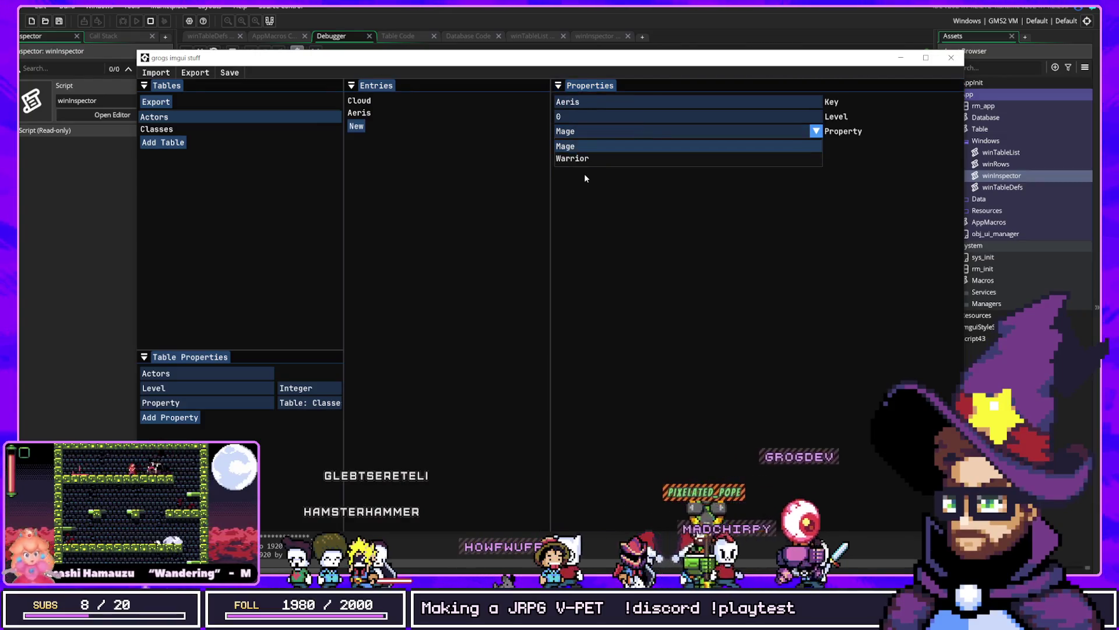
{"action": "left_click", "coordinate": [582, 164]}
{"action": "double_click", "coordinate": [610, 117]}
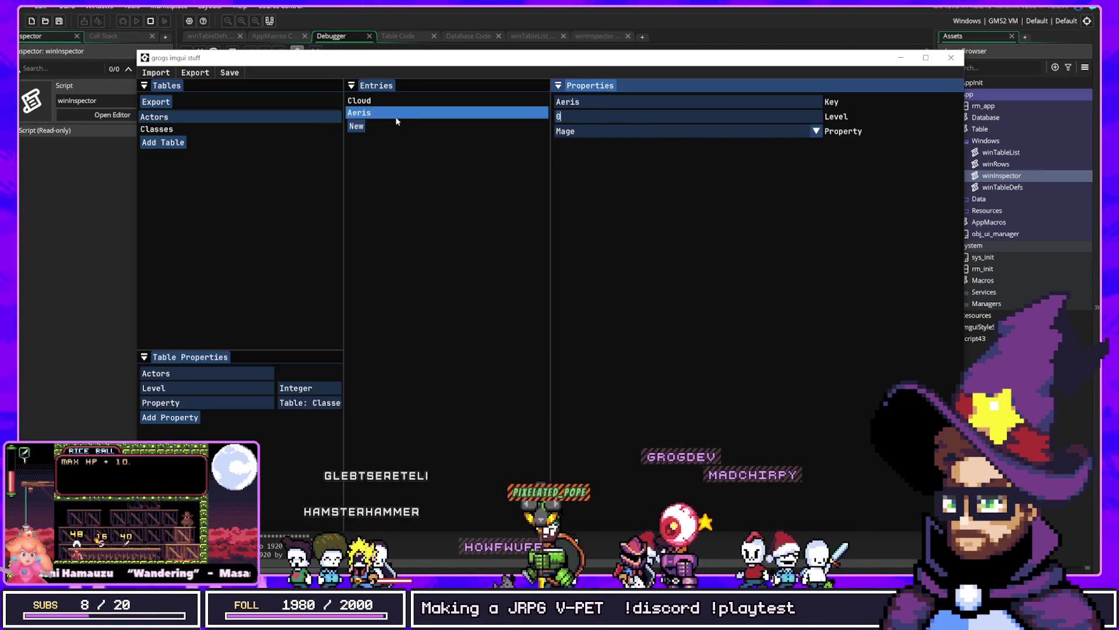
{"action": "type", "text": "5"}
{"action": "left_click", "coordinate": [430, 99]}
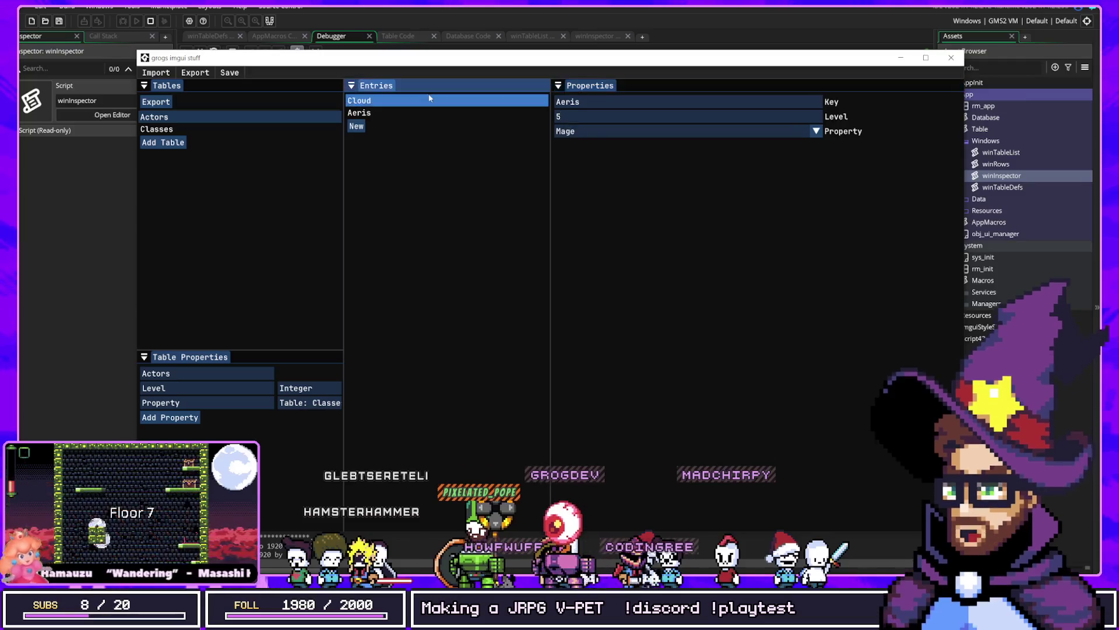
Enter 1 in Cloud's Level field.
{"action": "left_click", "coordinate": [584, 115]}
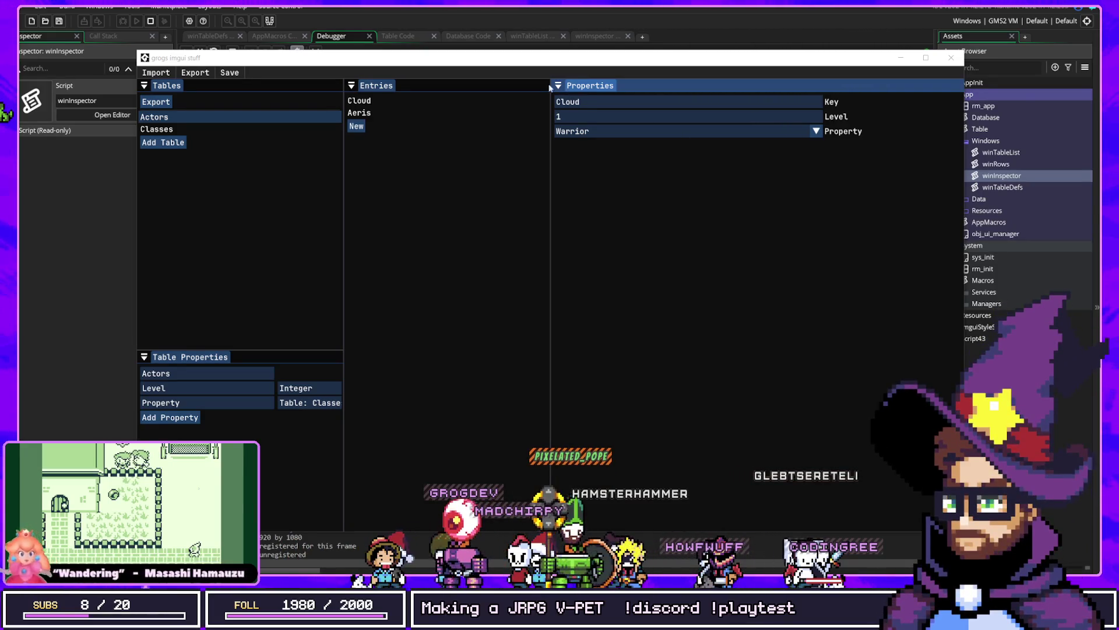
Move the editor window up-right, then widen Properties and narrow the Tables panel.
{"action": "mouse_move", "coordinate": [517, 62]}
{"action": "left_mouse_down"}
{"action": "mouse_move", "coordinate": [545, 60]}
{"action": "mouse_move", "coordinate": [538, 35]}
{"action": "left_mouse_up"}
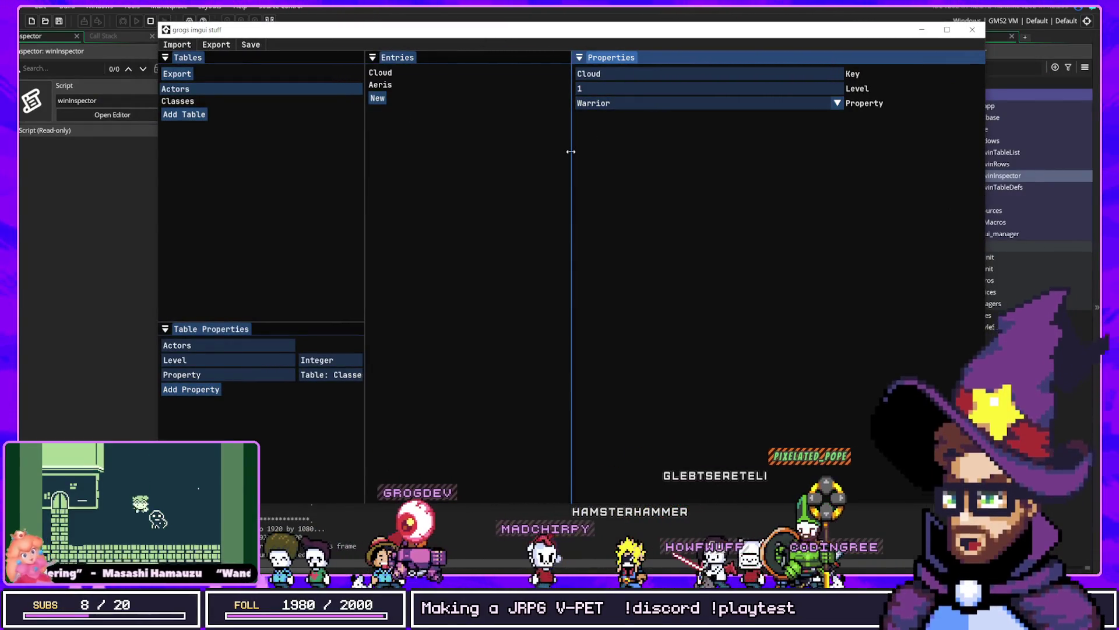
{"action": "mouse_move", "coordinate": [572, 150]}
{"action": "left_mouse_down"}
{"action": "mouse_move", "coordinate": [435, 166]}
{"action": "mouse_move", "coordinate": [543, 157]}
{"action": "left_mouse_up"}
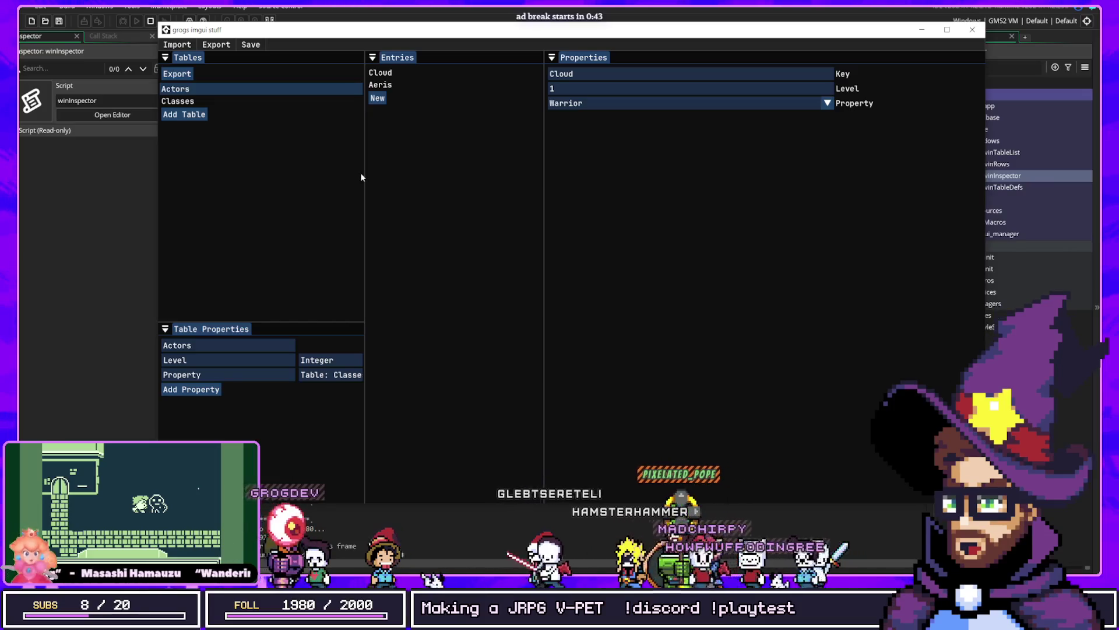
{"action": "mouse_move", "coordinate": [365, 172]}
{"action": "left_mouse_down"}
{"action": "mouse_move", "coordinate": [418, 175]}
{"action": "mouse_move", "coordinate": [334, 179]}
{"action": "left_mouse_up"}
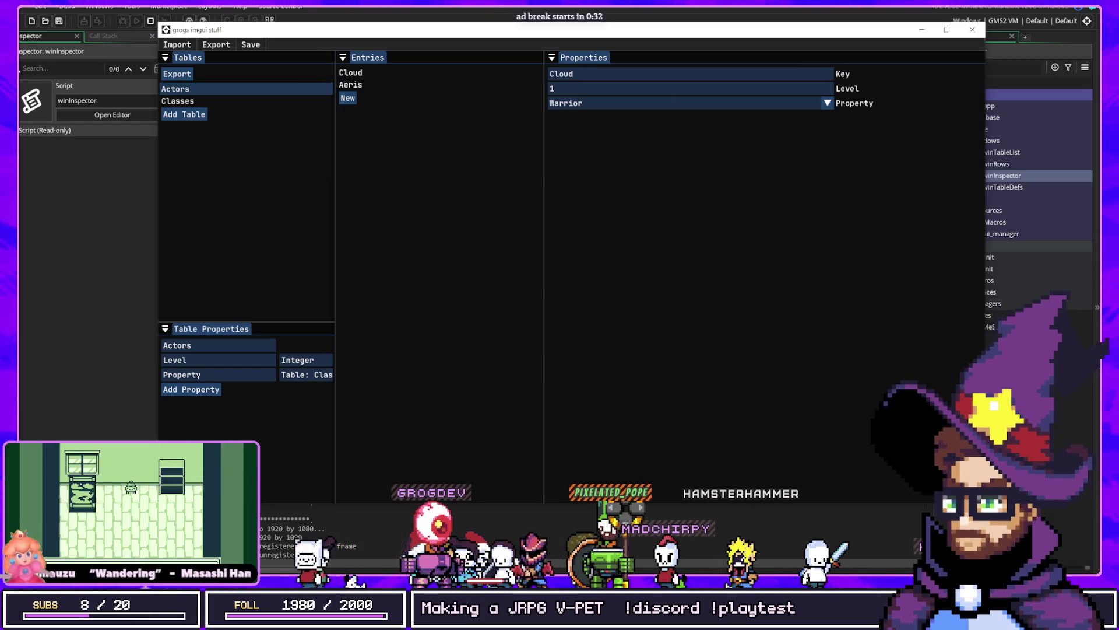
Close the database editor window and run the DesukuPet project with the debugger.
{"action": "left_click", "coordinate": [121, 278]}
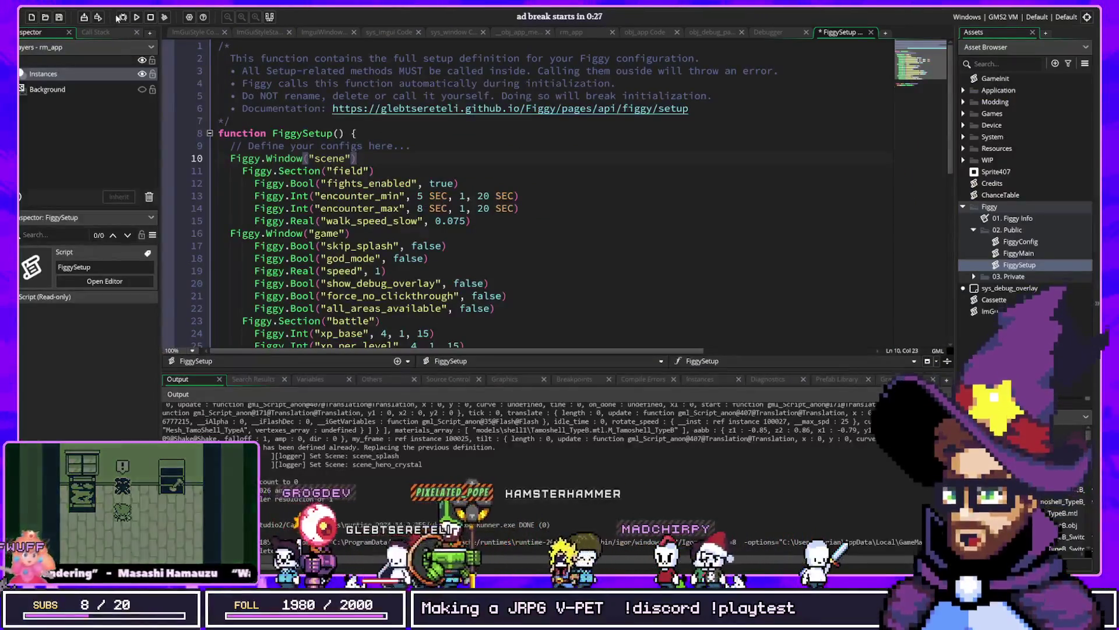
{"action": "key", "text": "F5"}
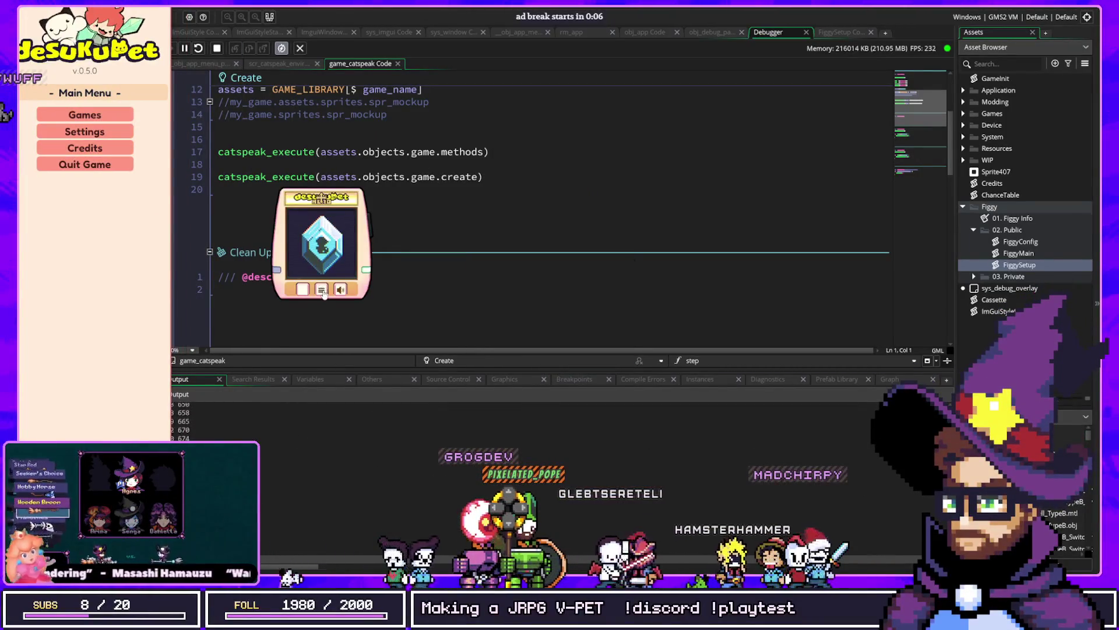
Enlarge and spin the pet device, start the FIND ME! minigame, and reposition the window.
{"action": "left_click", "coordinate": [321, 290]}
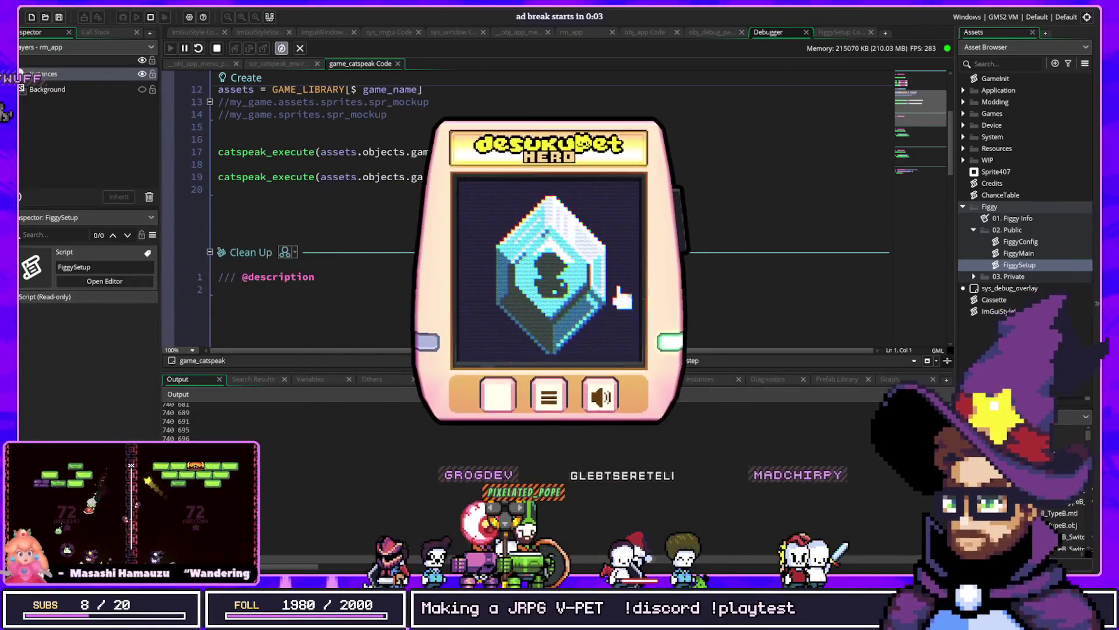
{"action": "left_click", "coordinate": [622, 298]}
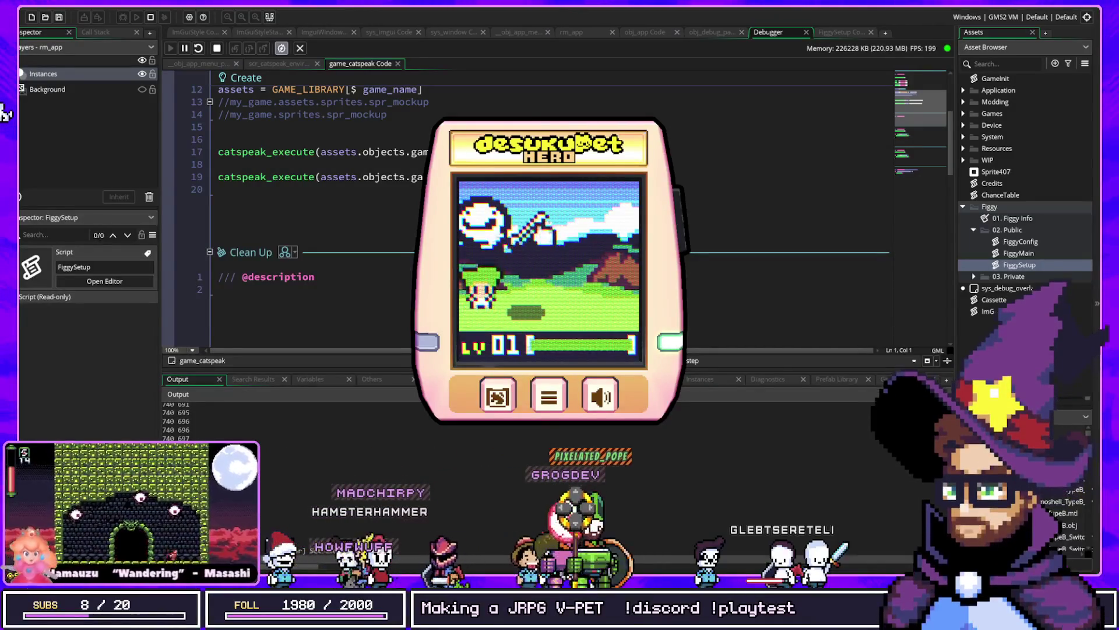
{"action": "left_click", "coordinate": [533, 201]}
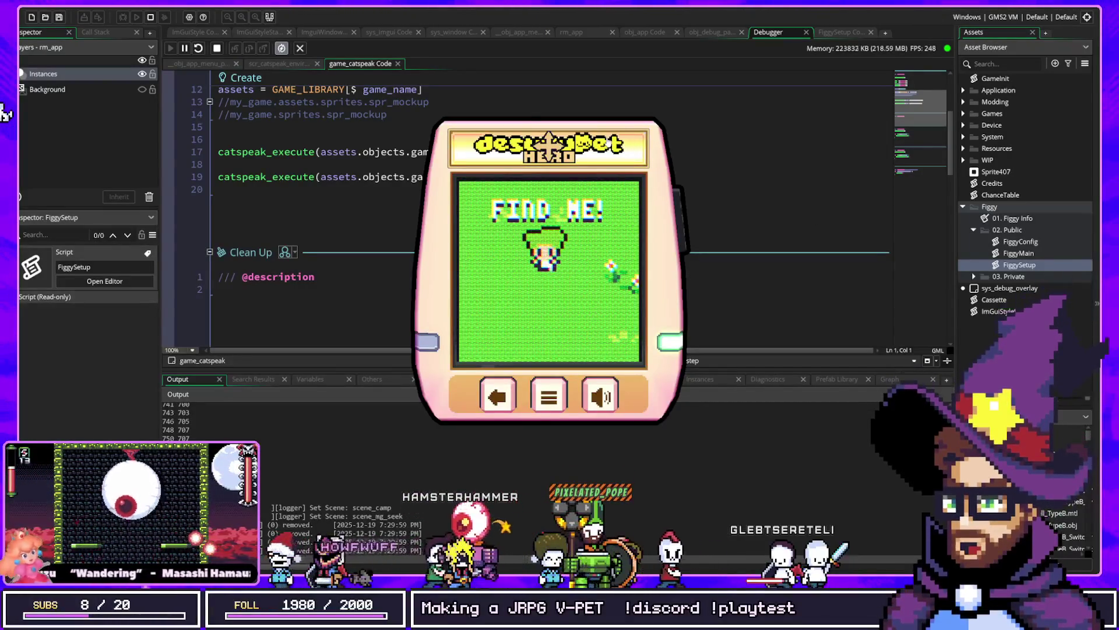
{"action": "mouse_move", "coordinate": [556, 154]}
{"action": "left_mouse_down"}
{"action": "mouse_move", "coordinate": [485, 201]}
{"action": "mouse_move", "coordinate": [440, 201]}
{"action": "mouse_move", "coordinate": [413, 229]}
{"action": "mouse_move", "coordinate": [385, 212]}
{"action": "mouse_move", "coordinate": [494, 162]}
{"action": "mouse_move", "coordinate": [525, 127]}
{"action": "mouse_move", "coordinate": [546, 145]}
{"action": "mouse_move", "coordinate": [566, 115]}
{"action": "mouse_move", "coordinate": [617, 85]}
{"action": "mouse_move", "coordinate": [638, 38]}
{"action": "left_mouse_up"}
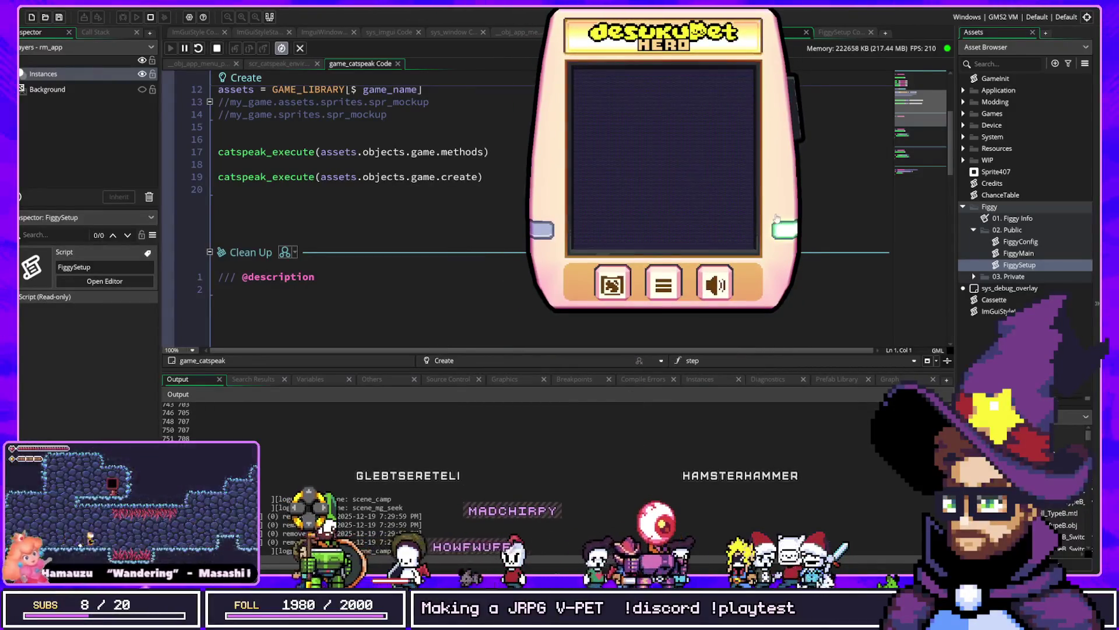
Drag the pet device down, then over to the upper-right corner of the screen.
{"action": "left_click_drag", "start_coordinate": [720, 51], "coordinate": [718, 112]}
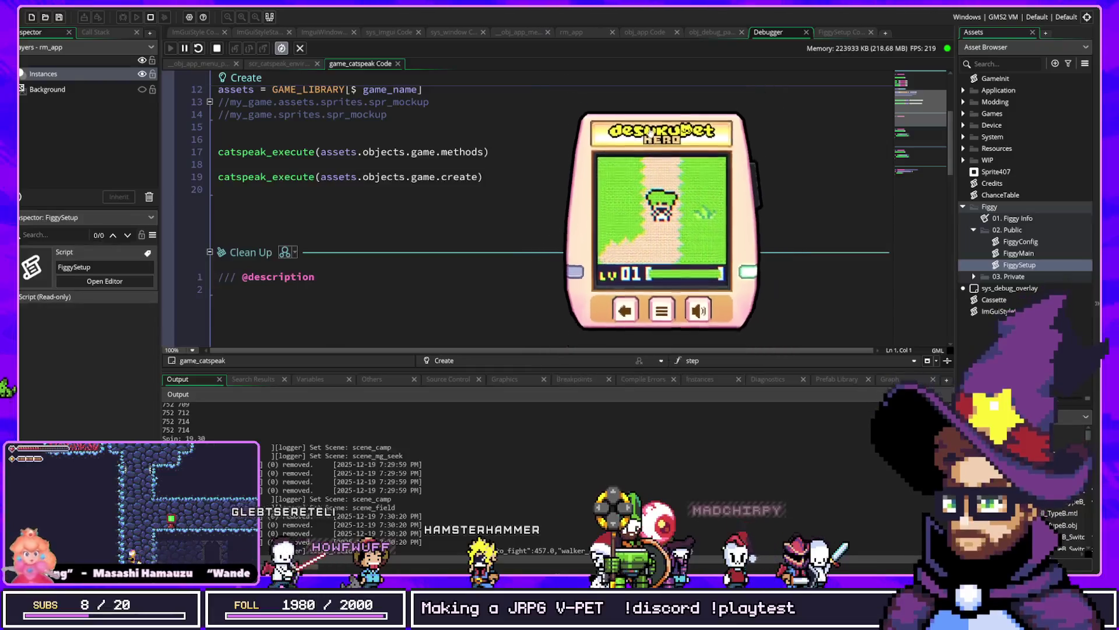
{"action": "mouse_move", "coordinate": [652, 133]}
{"action": "left_mouse_down"}
{"action": "mouse_move", "coordinate": [819, 89]}
{"action": "mouse_move", "coordinate": [1016, 67]}
{"action": "left_mouse_up"}
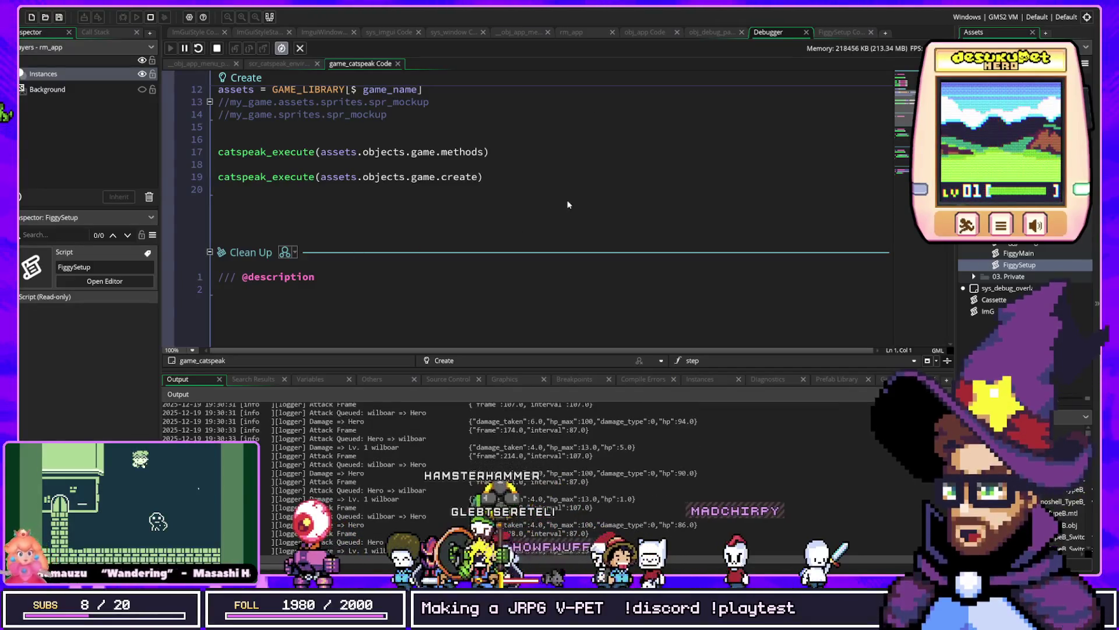
Bring the pet device back to the centre and advance from VICTORY! to the -GOLD- screen.
{"action": "left_click_drag", "start_coordinate": [985, 68], "coordinate": [583, 93]}
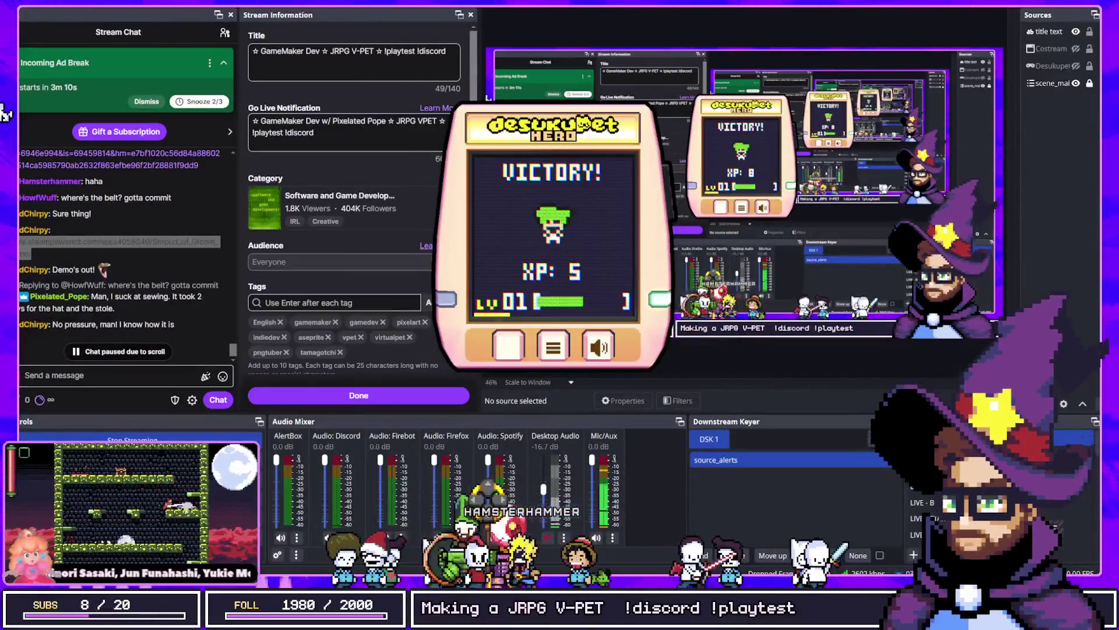
{"action": "left_click", "coordinate": [598, 178]}
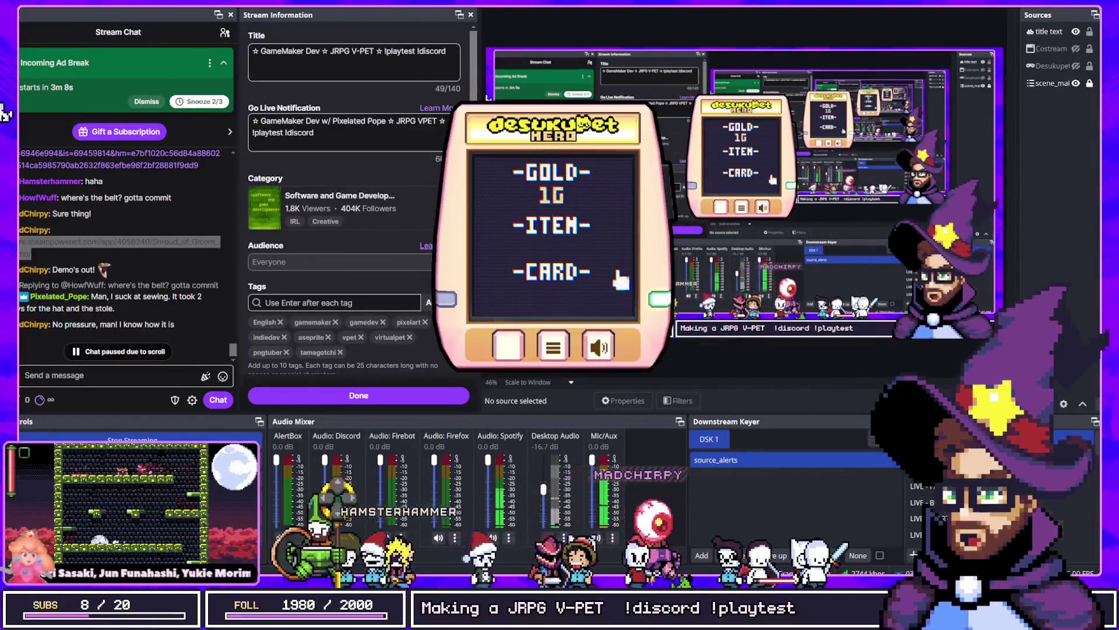